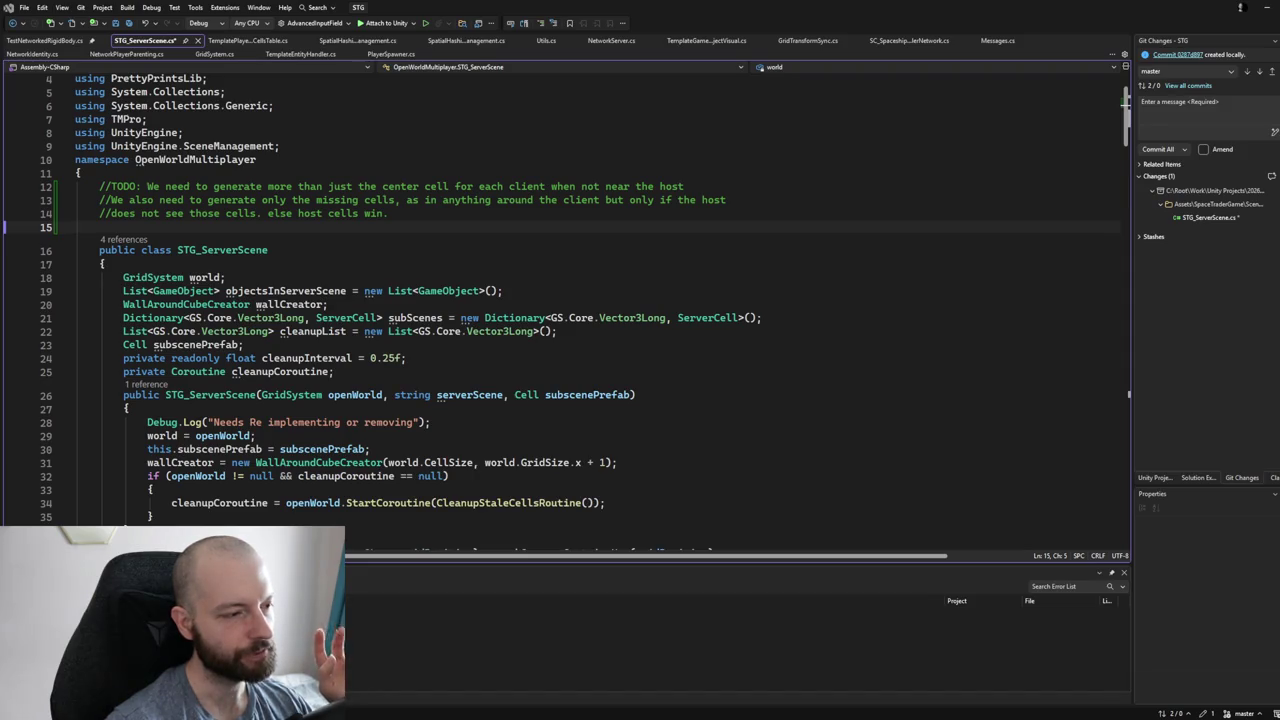
Switch from Visual Studio back to the Unity editor showing the LoginScene.
{"action": "key", "text": "alt+Tab"}
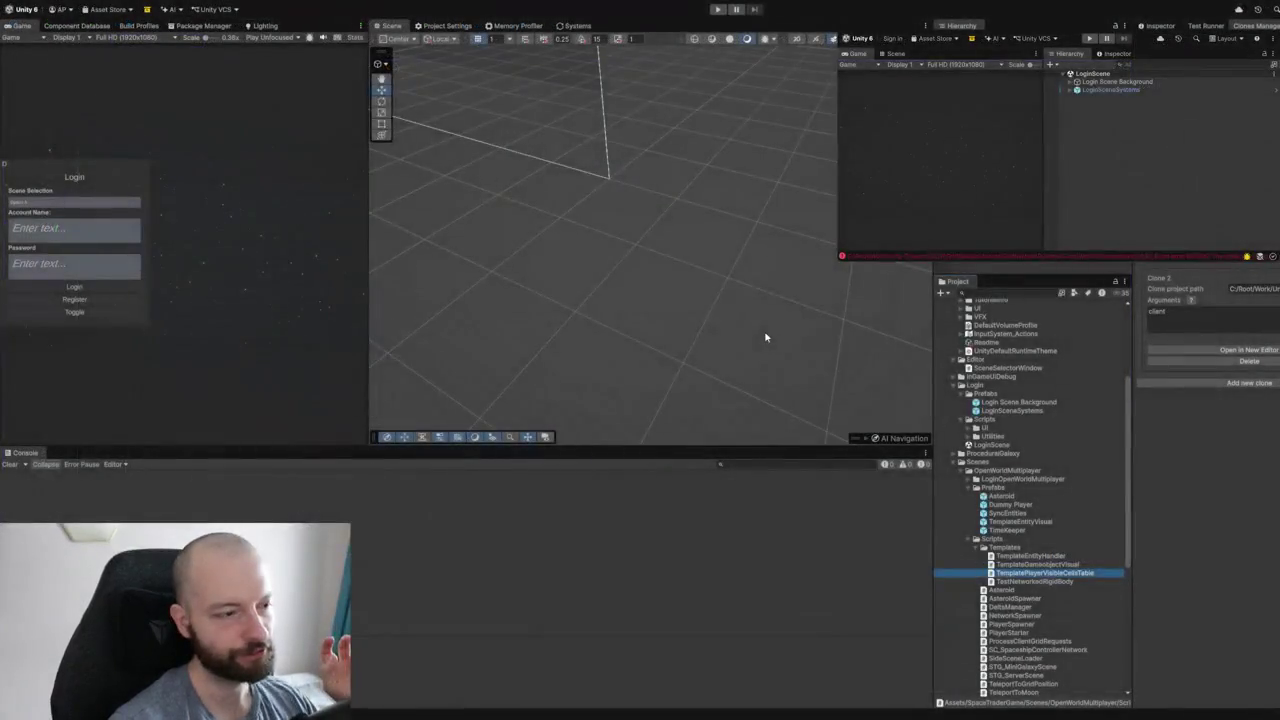
Run the game, log in as host with account name 'a' and its password, then start the clone's play mode.
{"action": "key", "text": "ctrl+p"}
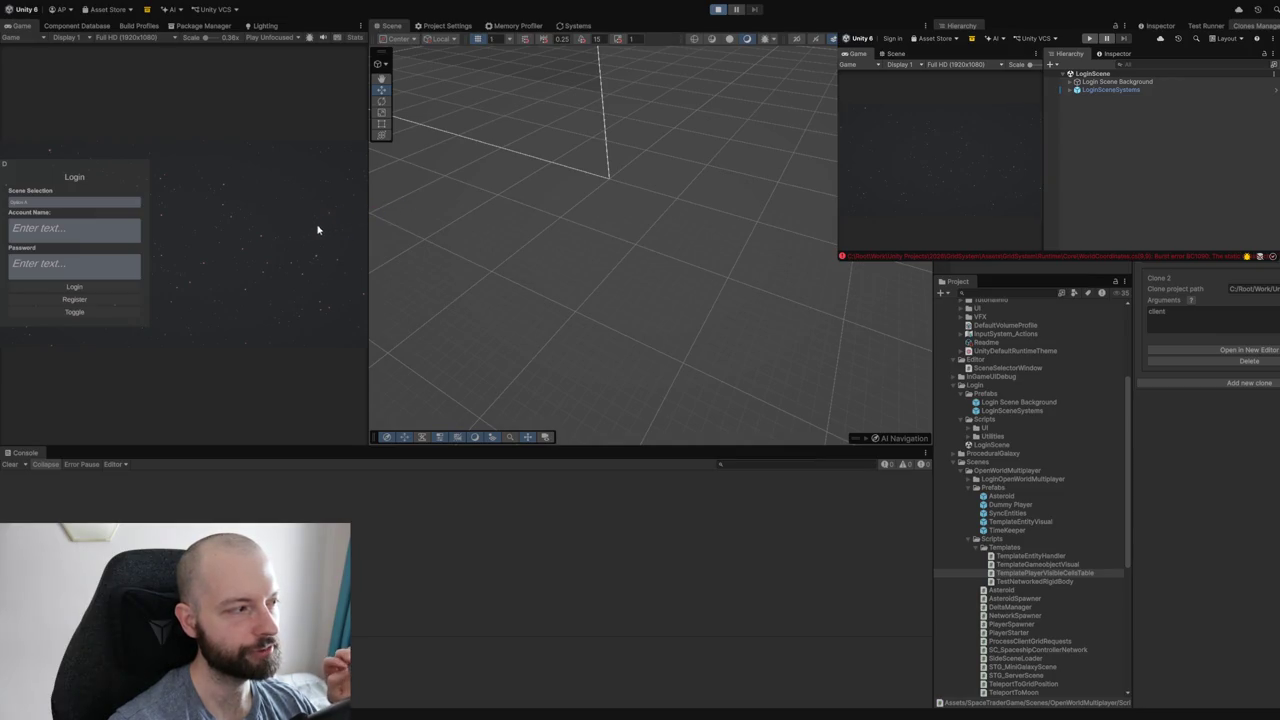
{"action": "left_click", "coordinate": [113, 228]}
{"action": "type", "text": "a"}
{"action": "left_click", "coordinate": [115, 263]}
{"action": "type", "text": "a"}
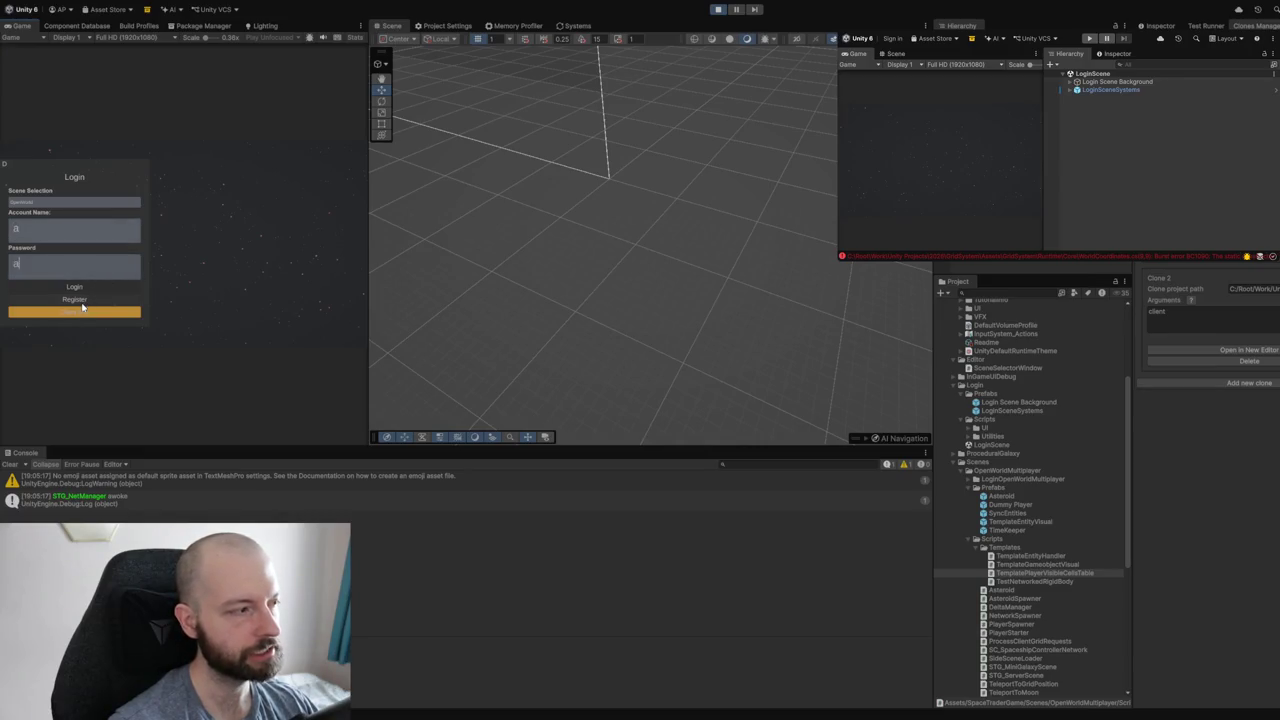
{"action": "left_click", "coordinate": [84, 311]}
{"action": "left_click", "coordinate": [102, 287]}
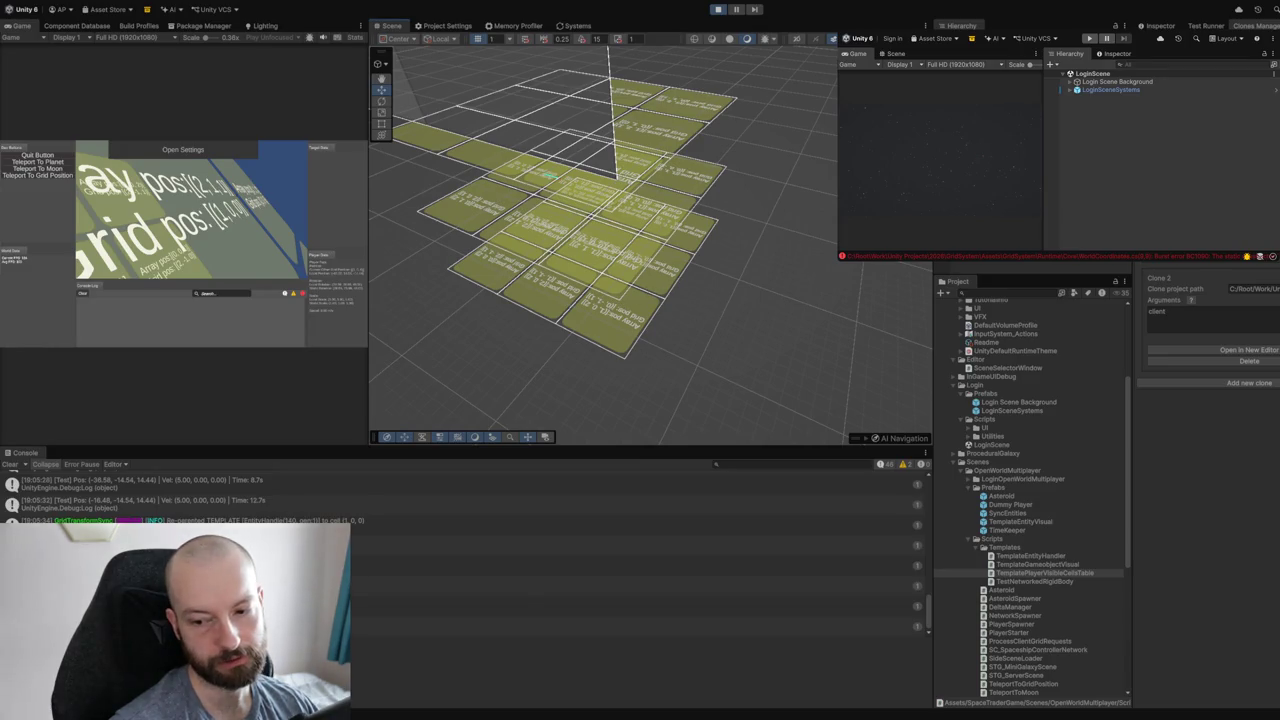
{"action": "left_click", "coordinate": [1090, 38]}
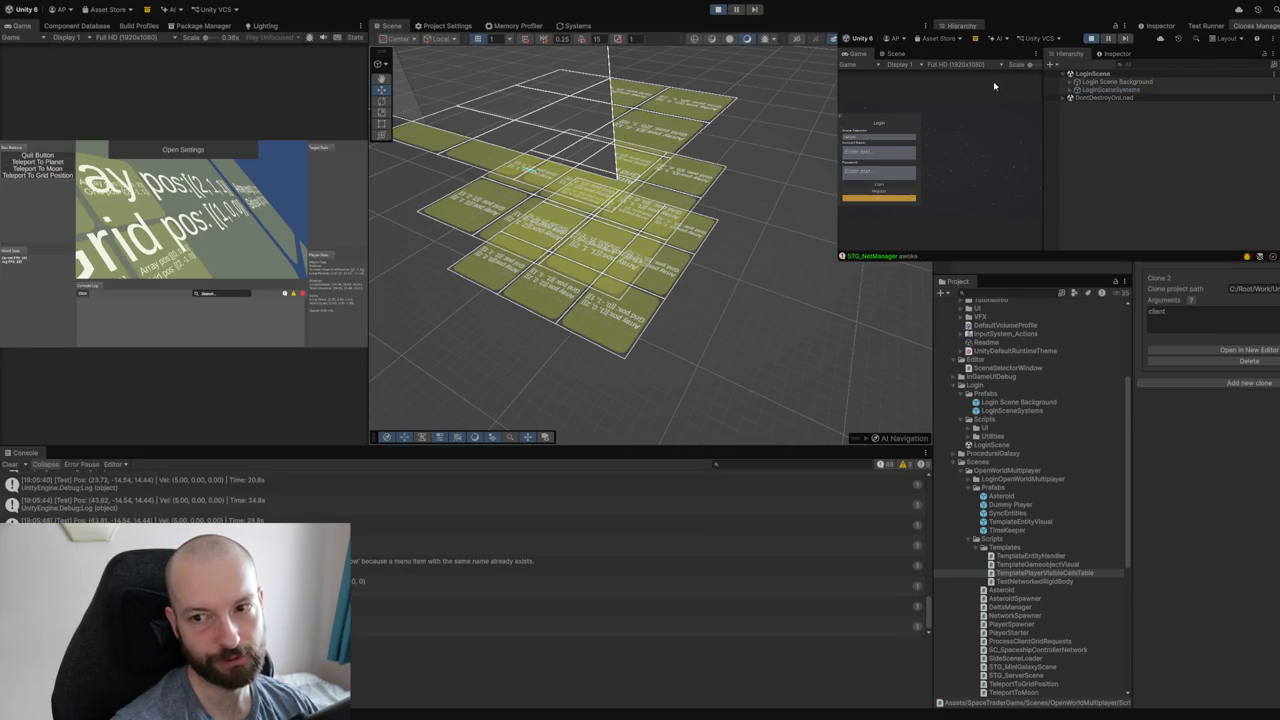
Log the clone client in as account 'u' and orbit the Scene view toward its cube.
{"action": "left_click", "coordinate": [895, 153]}
{"action": "type", "text": "u"}
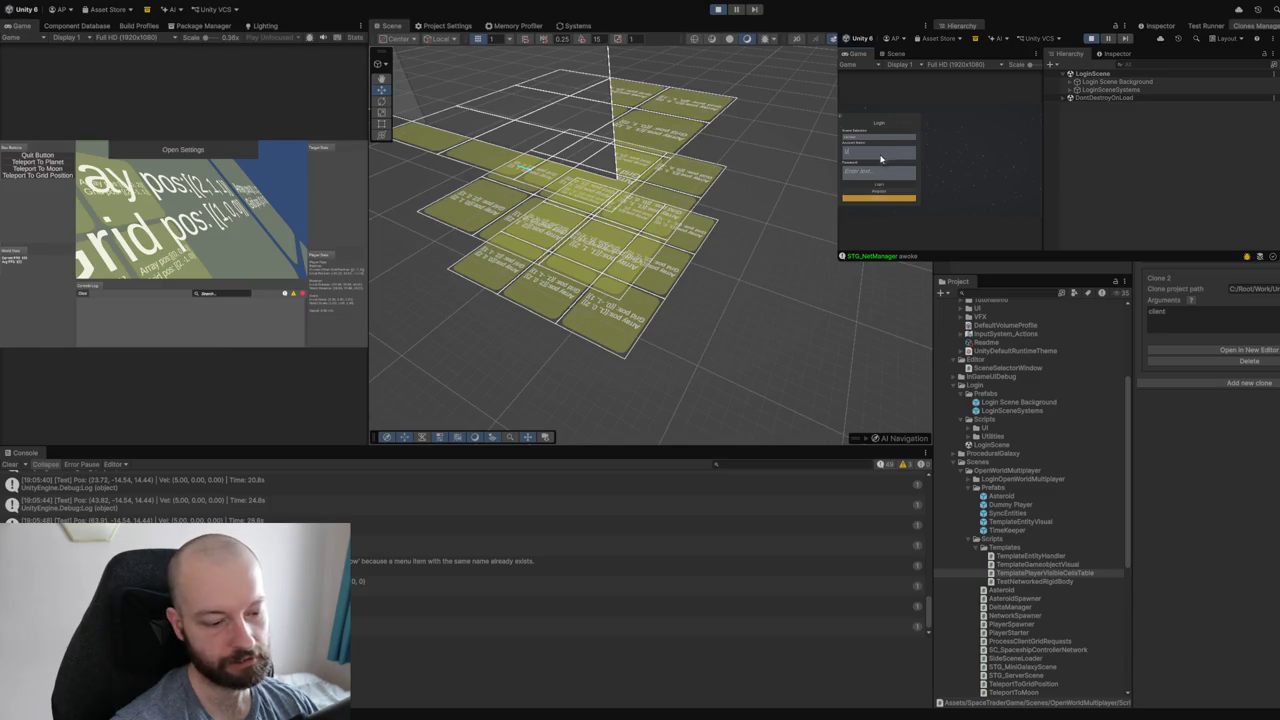
{"action": "left_click", "coordinate": [879, 172]}
{"action": "left_click", "coordinate": [888, 198]}
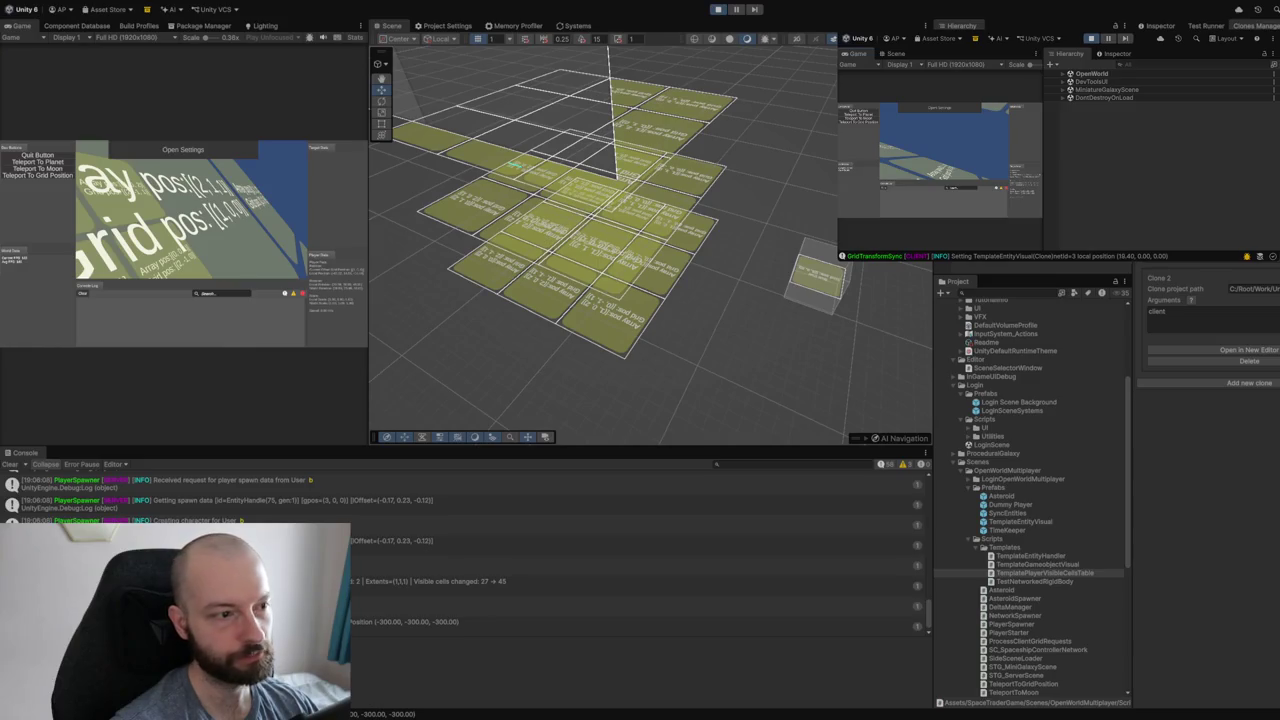
{"action": "left_click_drag", "start_coordinate": [830, 262], "coordinate": [765, 255]}
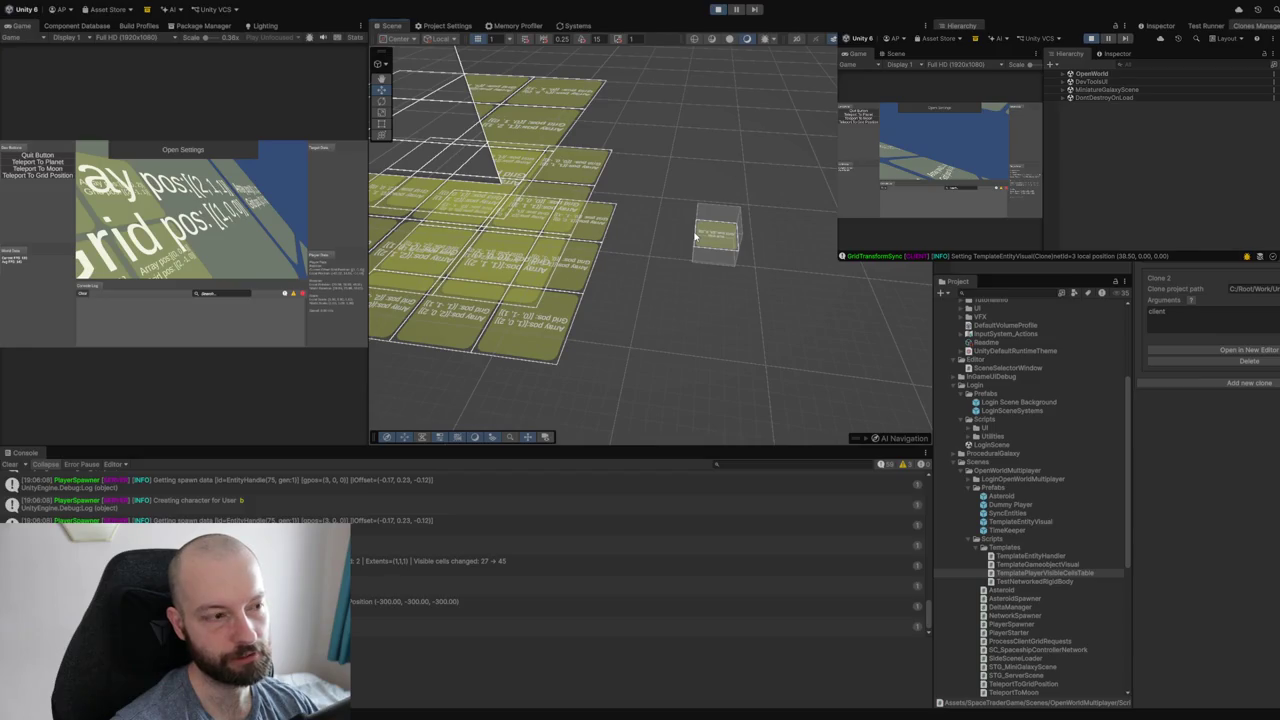
{"action": "mouse_move", "coordinate": [727, 222]}
{"action": "left_mouse_down"}
{"action": "mouse_move", "coordinate": [780, 197]}
{"action": "mouse_move", "coordinate": [770, 108]}
{"action": "left_mouse_up"}
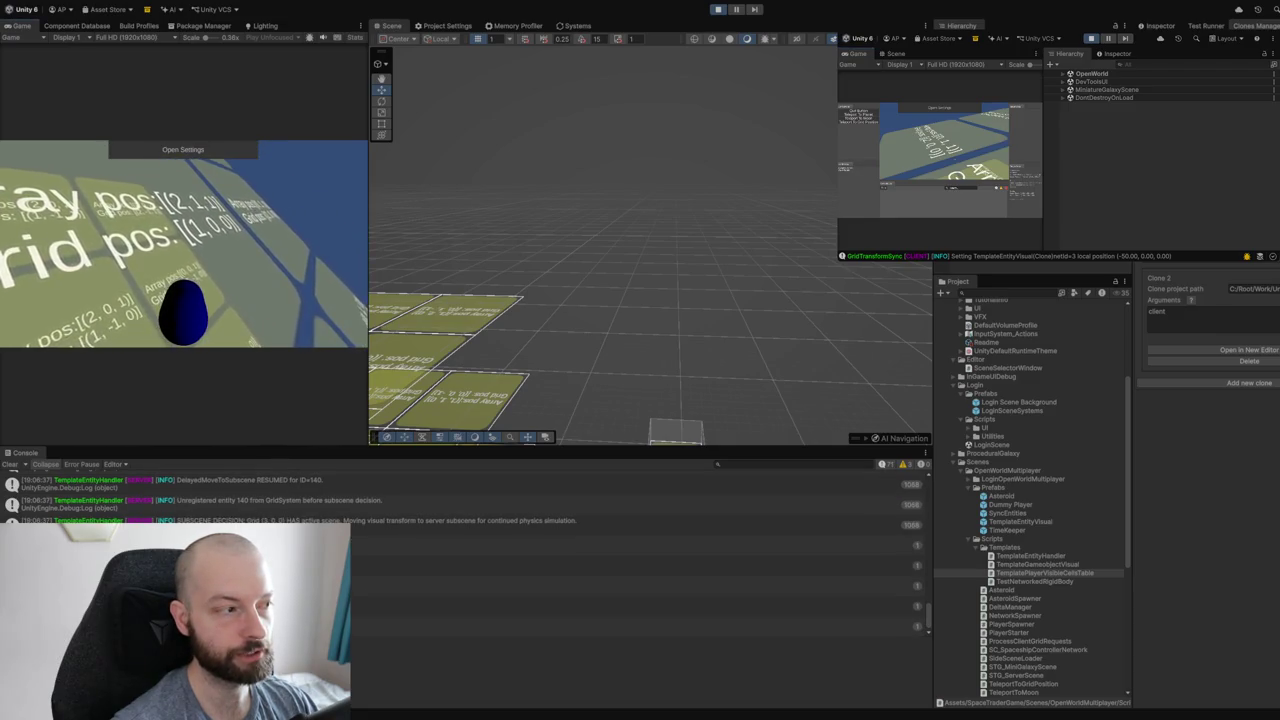
{"action": "mouse_move", "coordinate": [395, 317]}
{"action": "left_mouse_down"}
{"action": "mouse_move", "coordinate": [700, 215]}
{"action": "mouse_move", "coordinate": [643, 323]}
{"action": "left_mouse_up"}
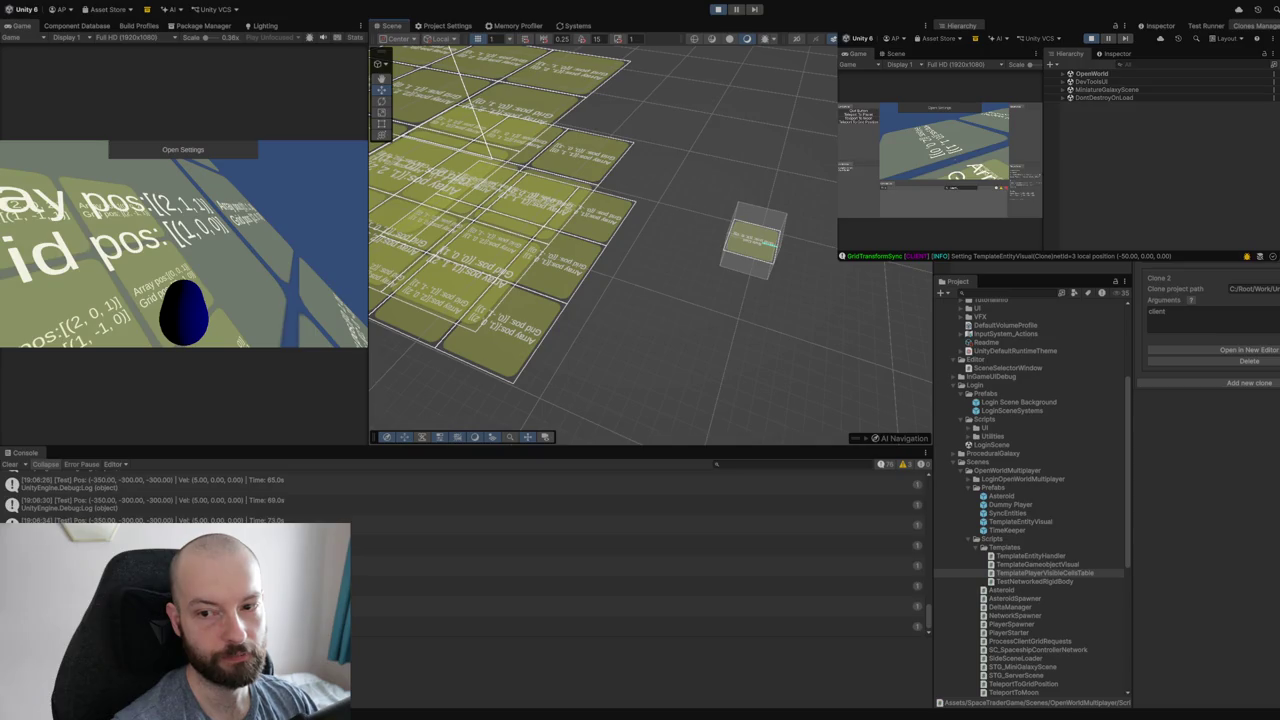
Log the clone client out via its settings and begin entering account name 'a'.
{"action": "left_click", "coordinate": [927, 111]}
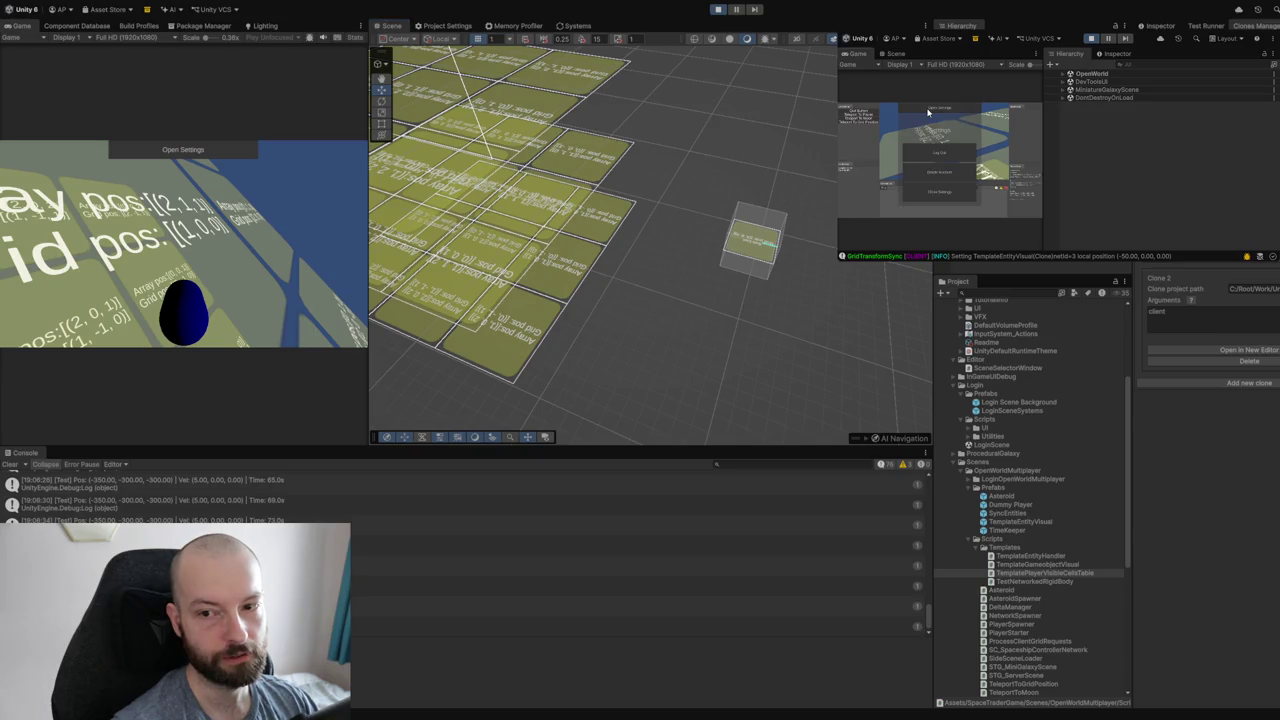
{"action": "left_click", "coordinate": [921, 152]}
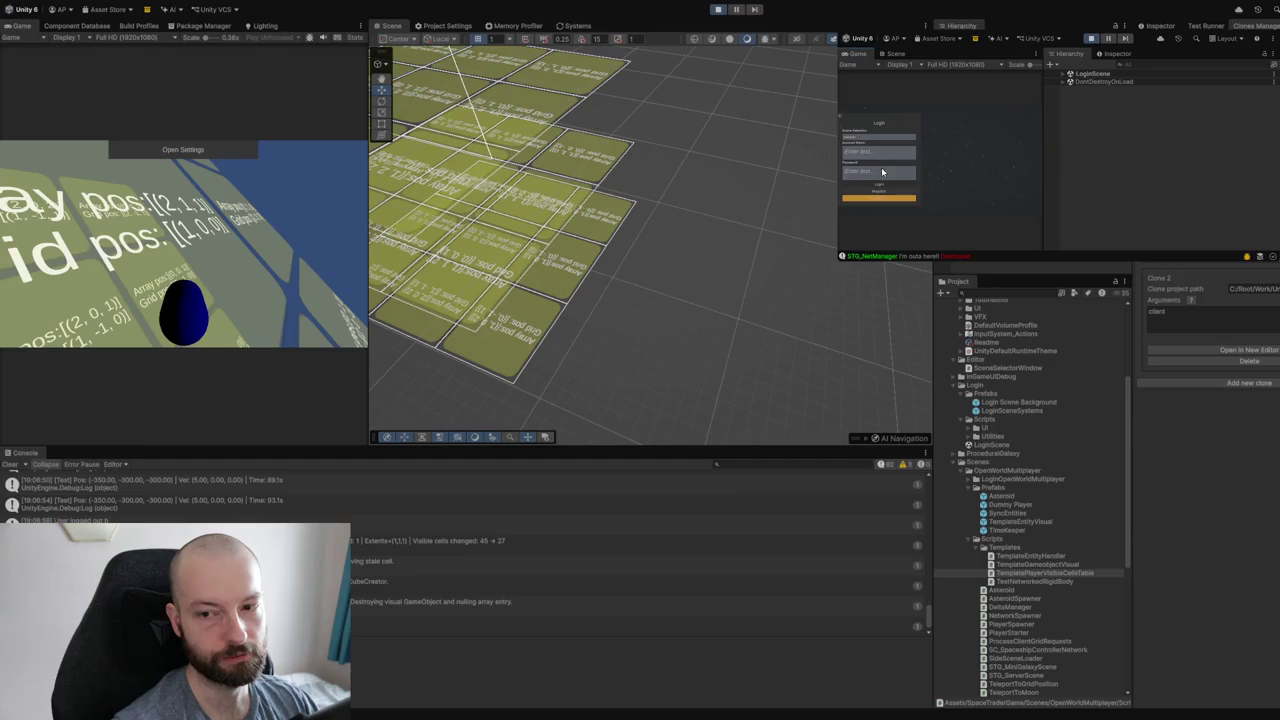
{"action": "type", "text": "a"}
{"action": "left_click", "coordinate": [864, 174]}
{"action": "type", "text": "a"}
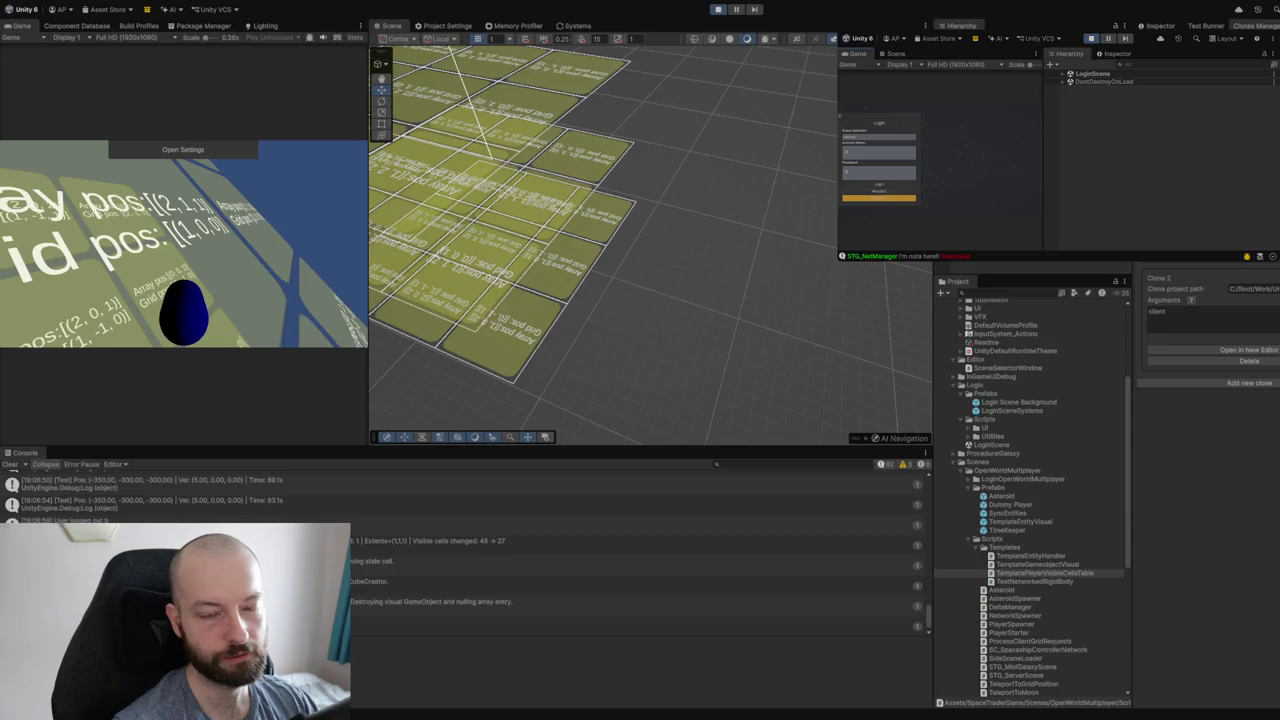
Log the host player out and back in with its password to re-enter the open world.
{"action": "left_click", "coordinate": [246, 152]}
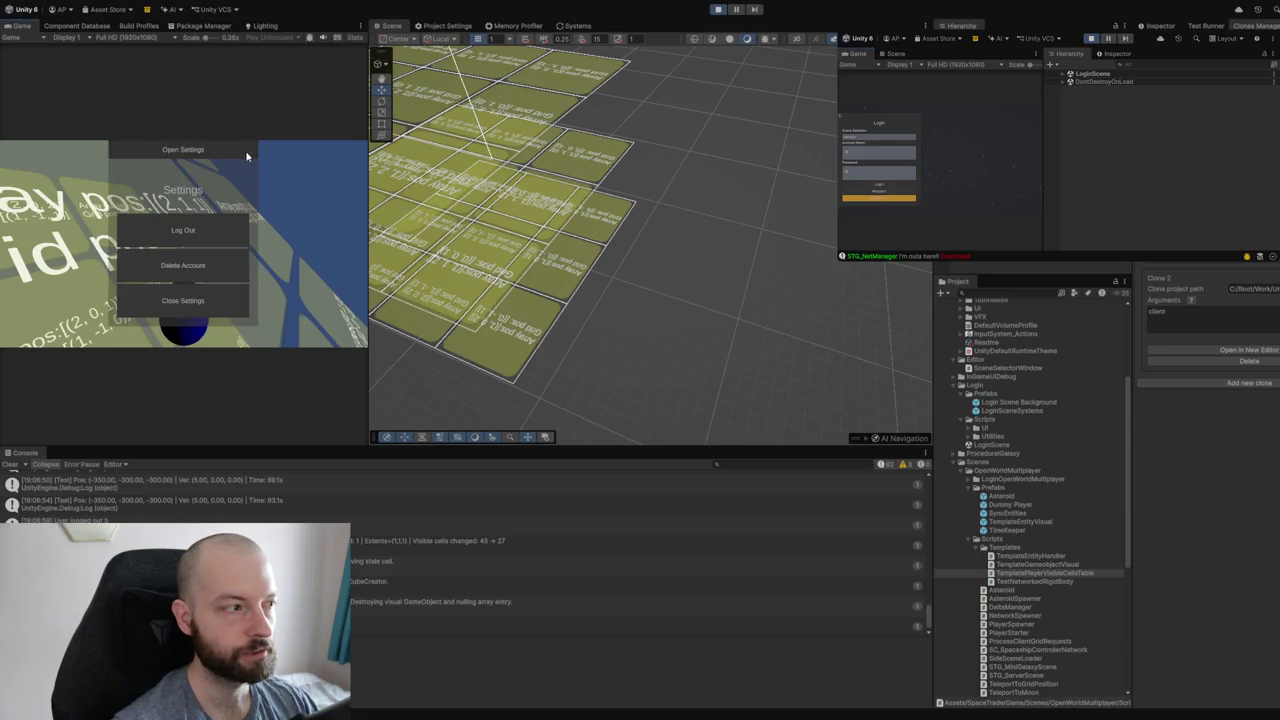
{"action": "left_click", "coordinate": [186, 236]}
{"action": "left_click", "coordinate": [57, 266]}
{"action": "type", "text": "a"}
{"action": "left_click", "coordinate": [110, 288]}
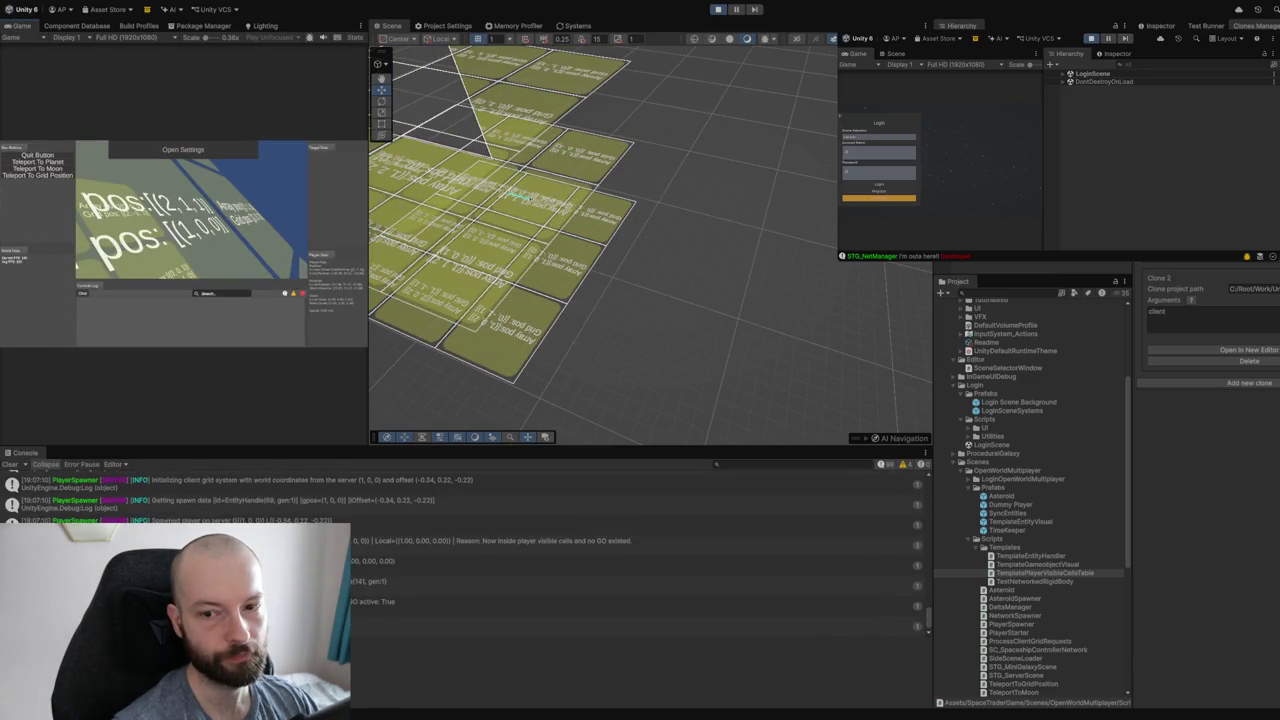
Enter the clone's password and log the clone client back into the game.
{"action": "left_click", "coordinate": [857, 171]}
{"action": "type", "text": "a"}
{"action": "left_click", "coordinate": [884, 189]}
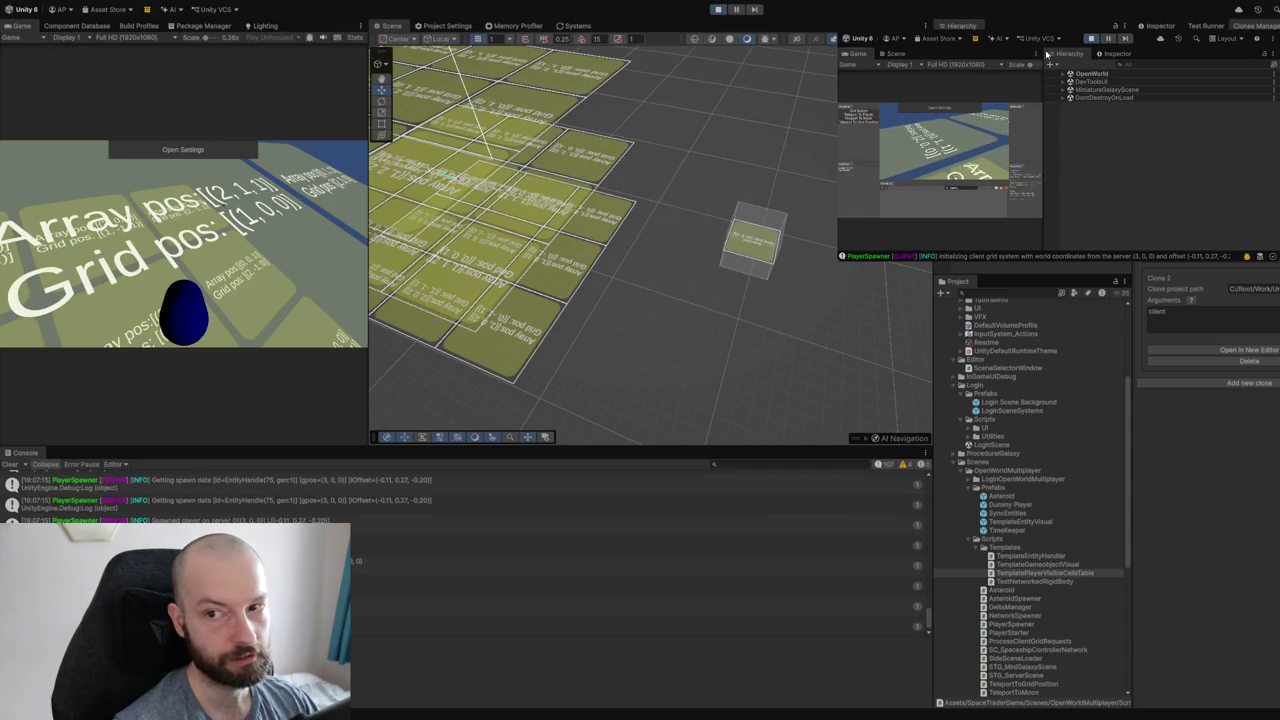
Maximize the clone editor's Game tab so the running game fills the window.
{"action": "double_click", "coordinate": [857, 57]}
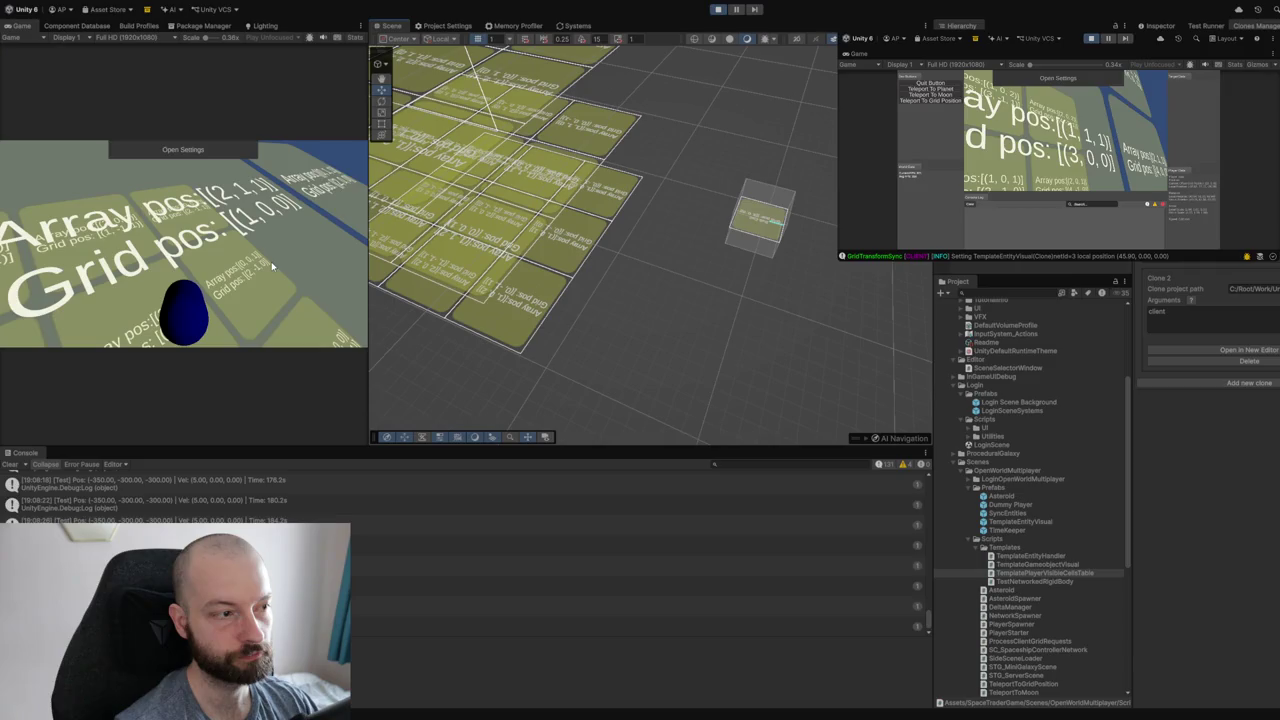
Orbit the host game camera around the blue player capsule to see the tiles from another side.
{"action": "left_click_drag", "start_coordinate": [271, 261], "coordinate": [230, 264]}
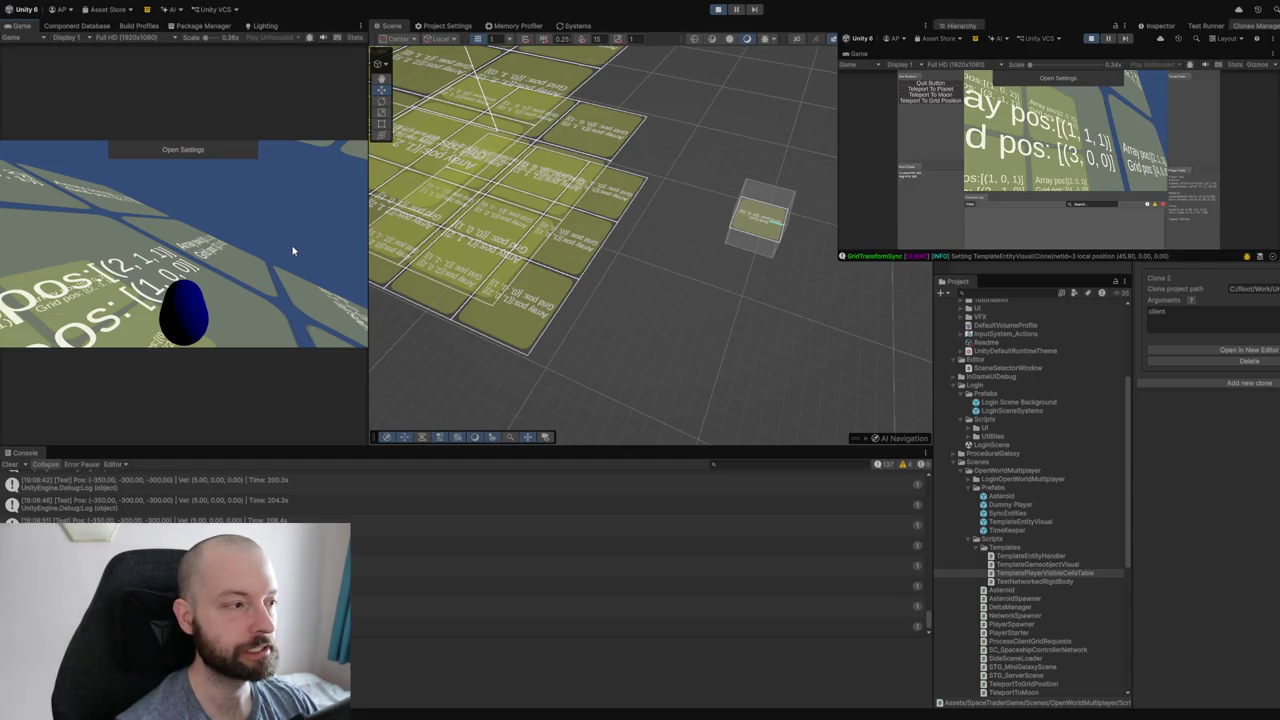
{"action": "left_click_drag", "start_coordinate": [259, 257], "coordinate": [200, 238]}
{"action": "key", "text": "w"}
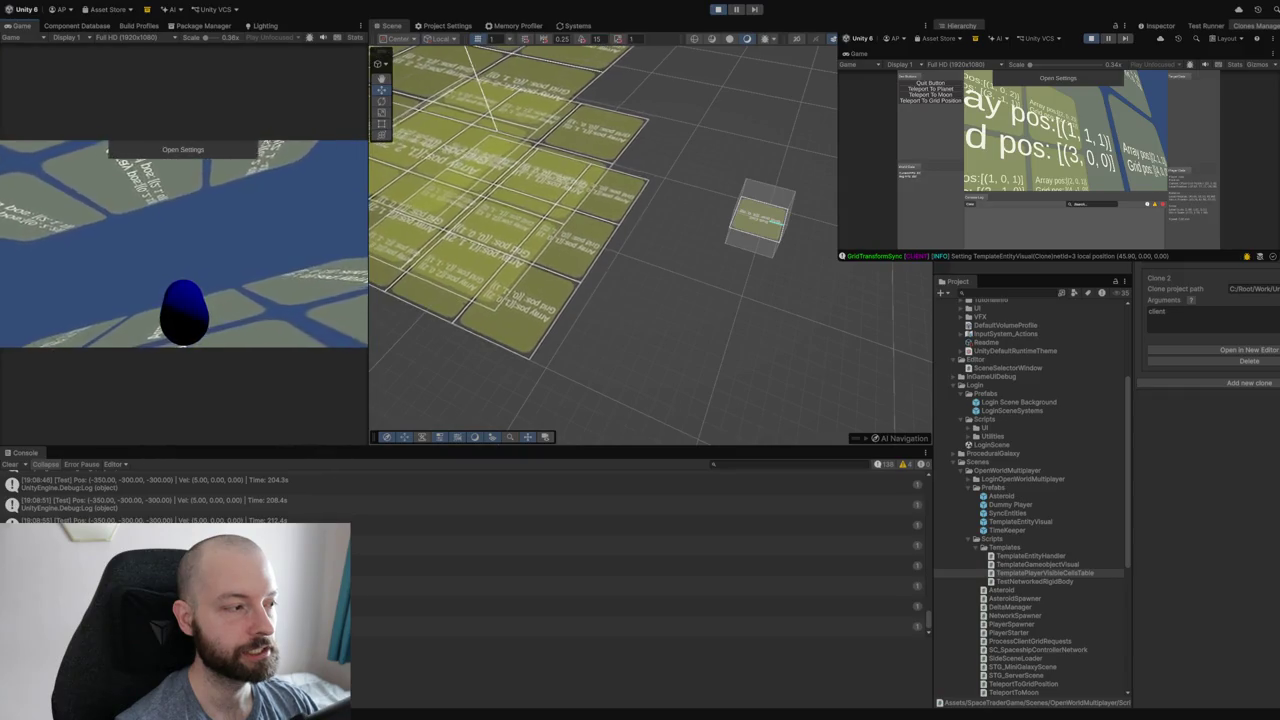
{"action": "key", "text": "w"}
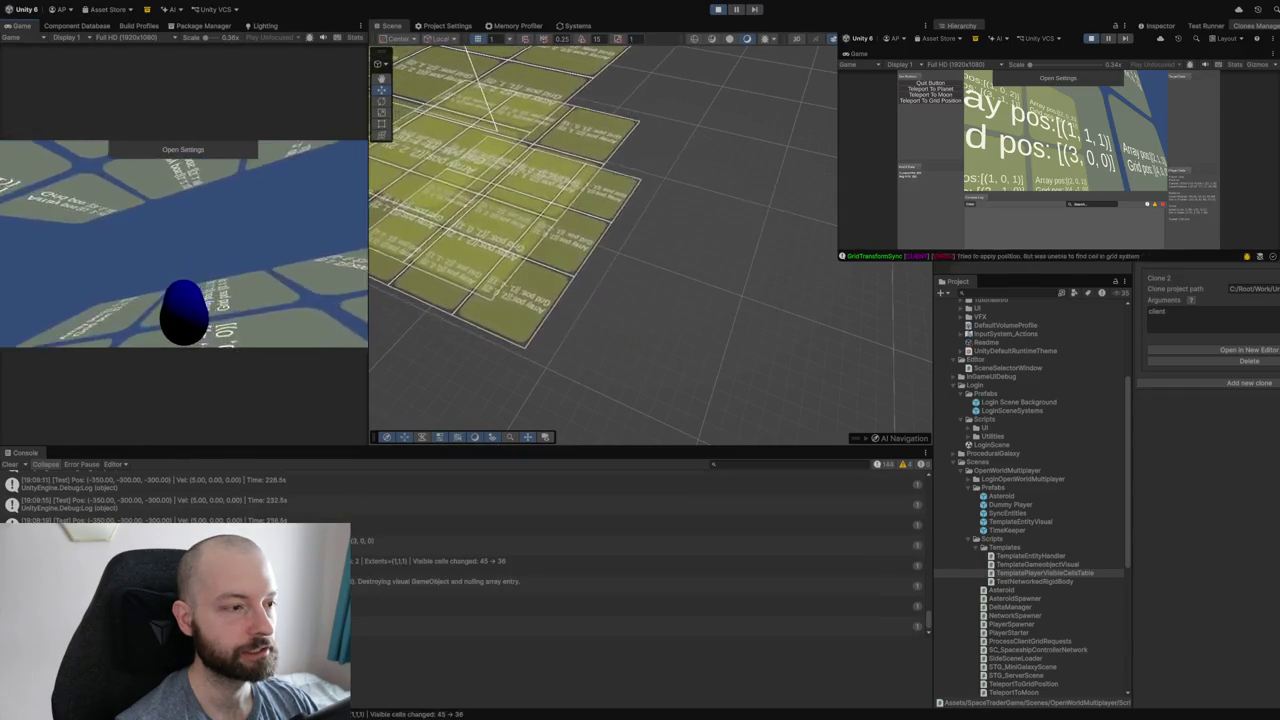
{"action": "key", "text": "w"}
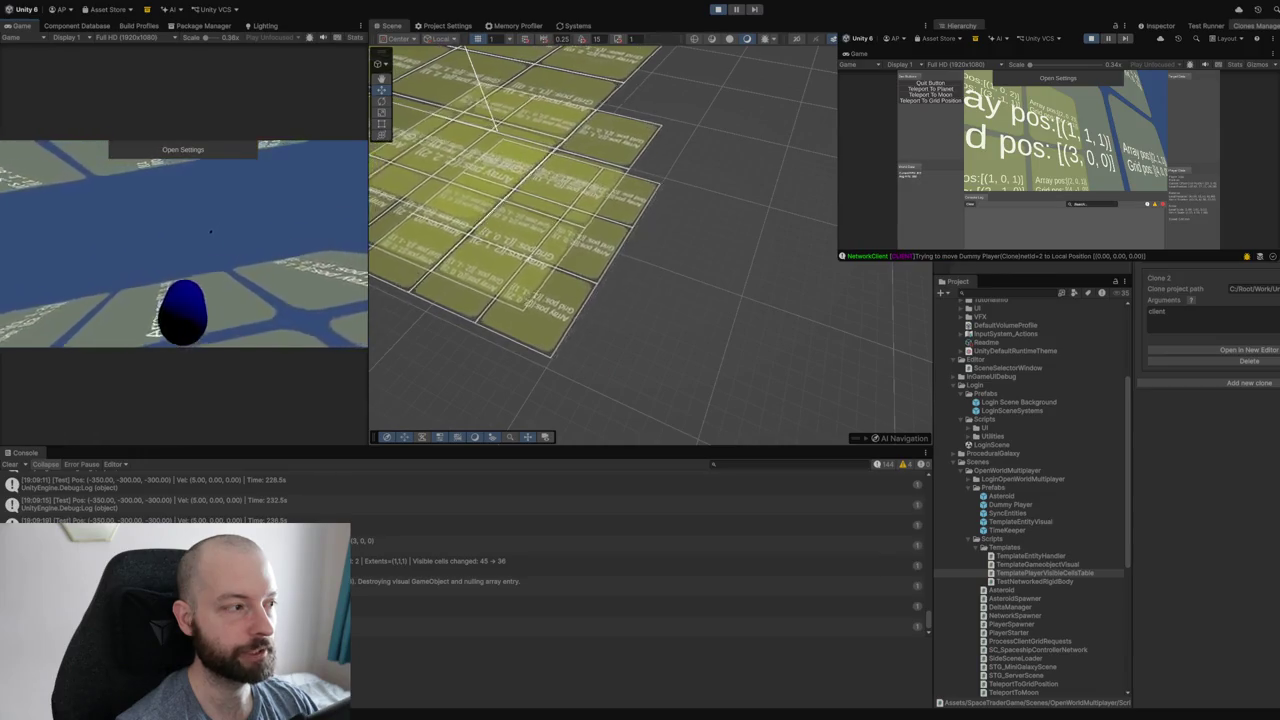
{"action": "key", "text": "w"}
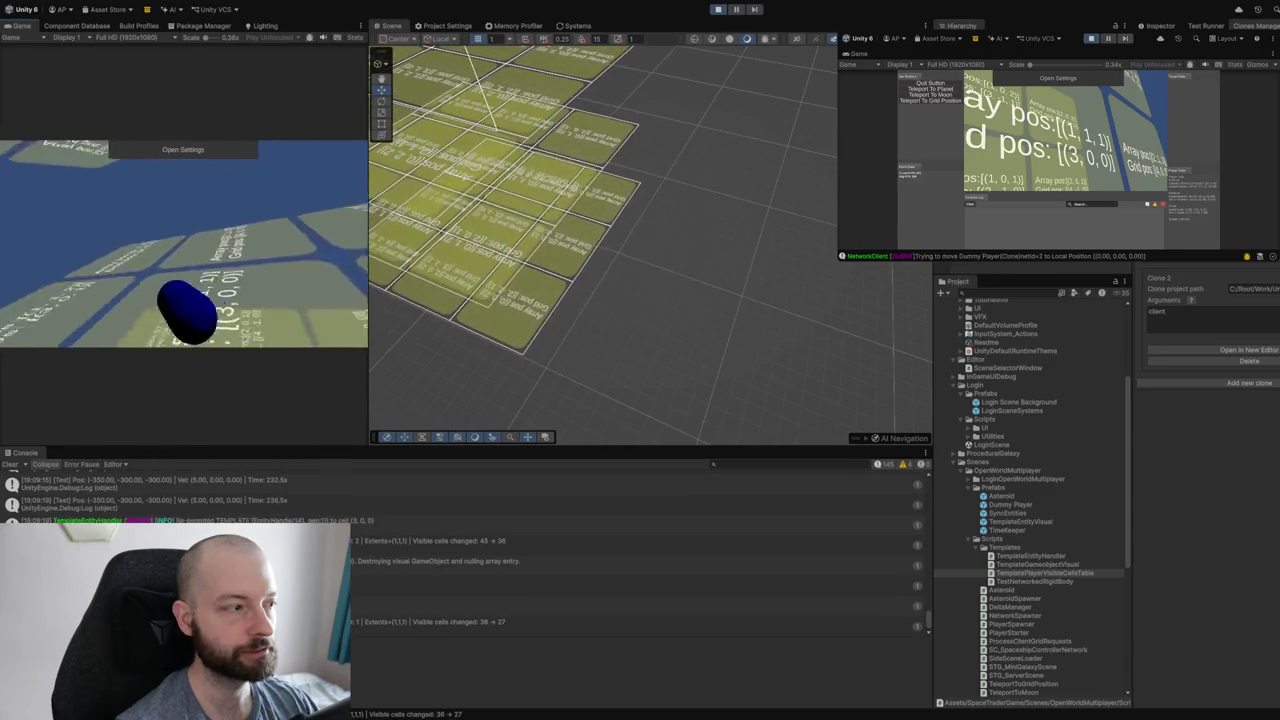
{"action": "key", "text": "w"}
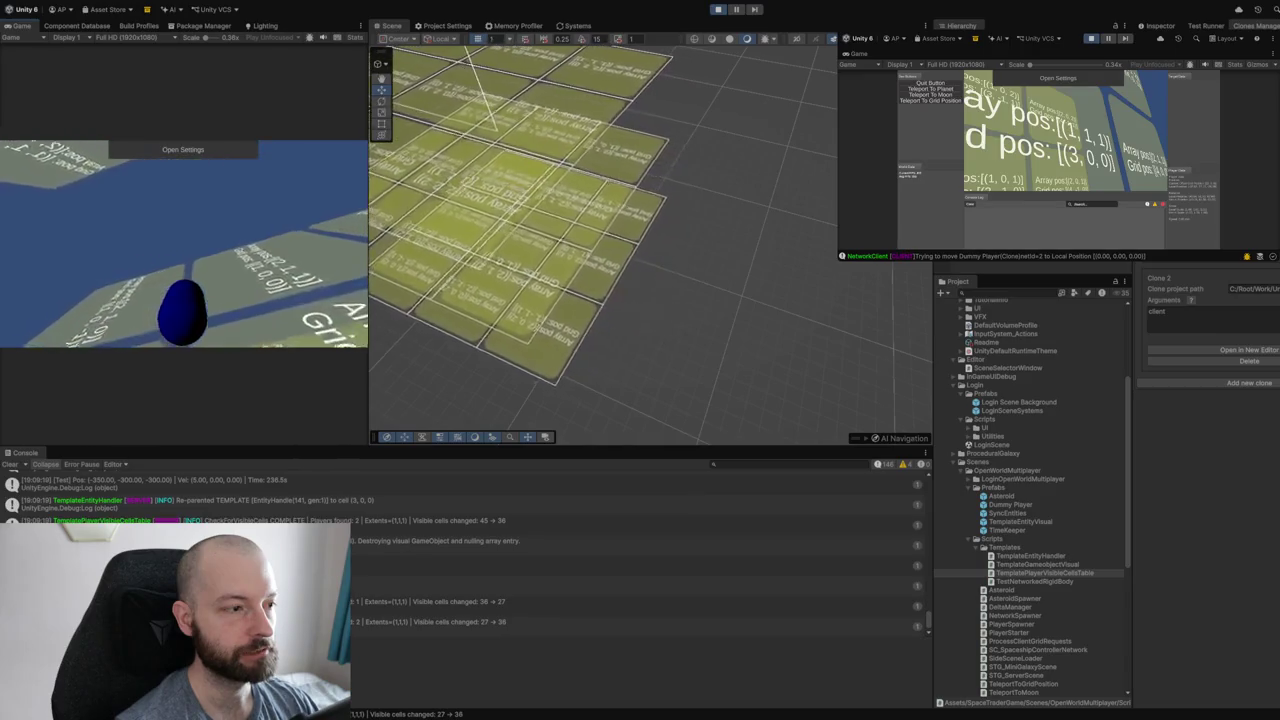
{"action": "key", "text": "w"}
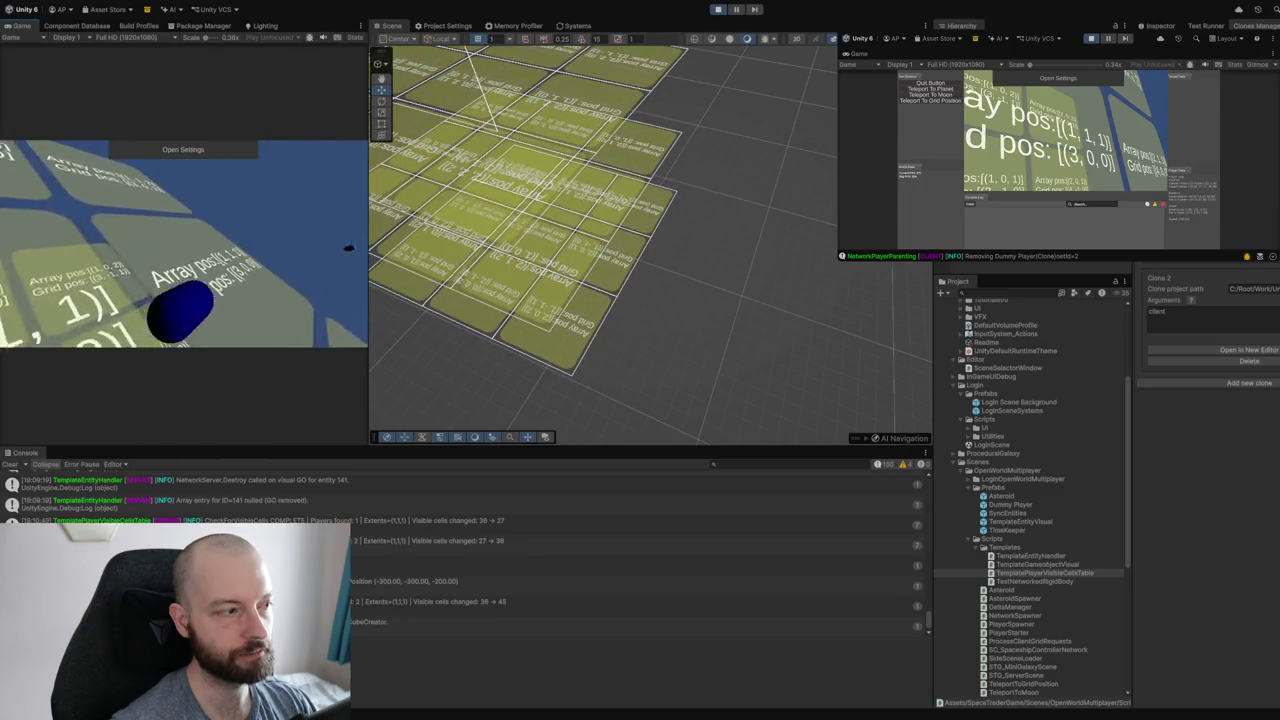
{"action": "mouse_move", "coordinate": [690, 315]}
{"action": "left_mouse_down"}
{"action": "mouse_move", "coordinate": [829, 334]}
{"action": "mouse_move", "coordinate": [407, 287]}
{"action": "mouse_move", "coordinate": [612, 194]}
{"action": "mouse_move", "coordinate": [551, 206]}
{"action": "mouse_move", "coordinate": [663, 123]}
{"action": "mouse_move", "coordinate": [634, 114]}
{"action": "mouse_move", "coordinate": [551, 266]}
{"action": "mouse_move", "coordinate": [578, 265]}
{"action": "mouse_move", "coordinate": [486, 386]}
{"action": "mouse_move", "coordinate": [623, 189]}
{"action": "mouse_move", "coordinate": [538, 253]}
{"action": "mouse_move", "coordinate": [578, 247]}
{"action": "mouse_move", "coordinate": [571, 280]}
{"action": "mouse_move", "coordinate": [529, 303]}
{"action": "mouse_move", "coordinate": [617, 206]}
{"action": "mouse_move", "coordinate": [514, 357]}
{"action": "mouse_move", "coordinate": [660, 260]}
{"action": "mouse_move", "coordinate": [723, 266]}
{"action": "mouse_move", "coordinate": [723, 354]}
{"action": "mouse_move", "coordinate": [543, 260]}
{"action": "mouse_move", "coordinate": [580, 177]}
{"action": "mouse_move", "coordinate": [513, 196]}
{"action": "mouse_move", "coordinate": [743, 214]}
{"action": "mouse_move", "coordinate": [609, 212]}
{"action": "left_mouse_up"}
Orbit the Scene view to inspect the loaded cell grid from above and at a tilt.
{"action": "left_click_drag", "start_coordinate": [658, 253], "coordinate": [704, 226]}
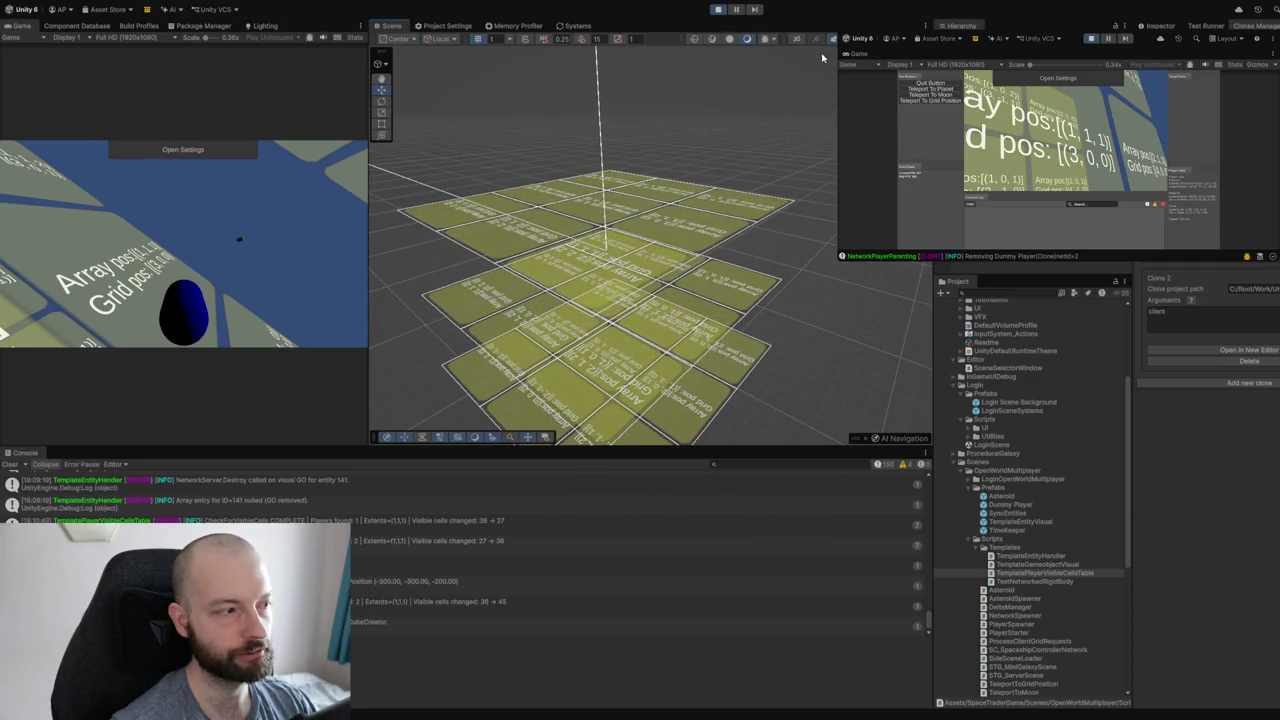
{"action": "mouse_move", "coordinate": [660, 140]}
{"action": "left_mouse_down"}
{"action": "mouse_move", "coordinate": [697, 171]}
{"action": "mouse_move", "coordinate": [662, 165]}
{"action": "mouse_move", "coordinate": [679, 177]}
{"action": "left_mouse_up"}
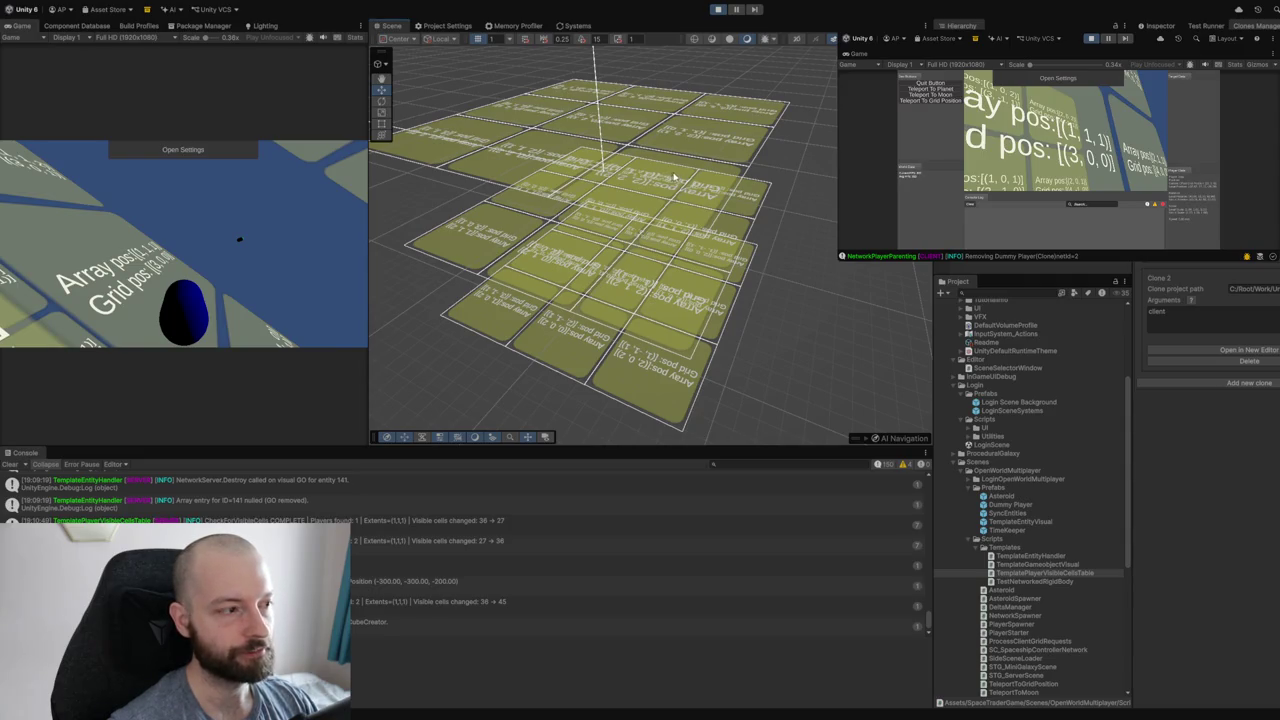
{"action": "left_click_drag", "start_coordinate": [631, 212], "coordinate": [532, 255]}
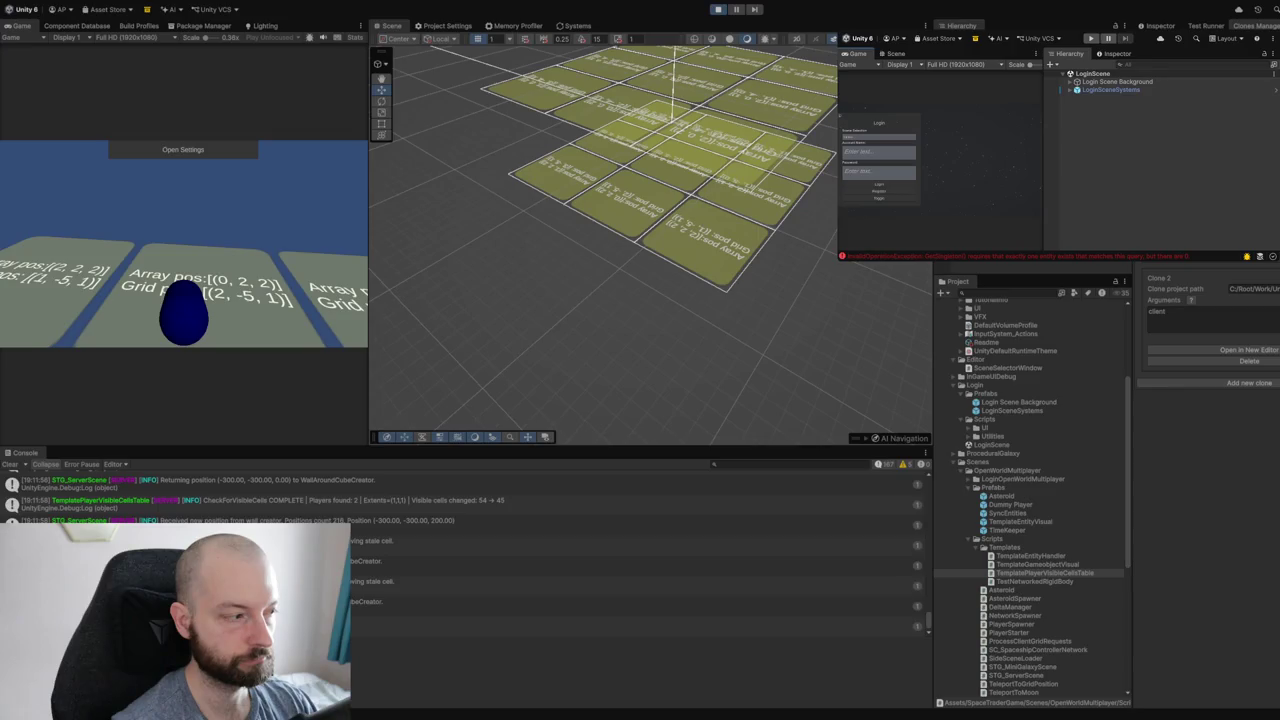
Clear all Console messages, then stop the running game session.
{"action": "left_click", "coordinate": [11, 464]}
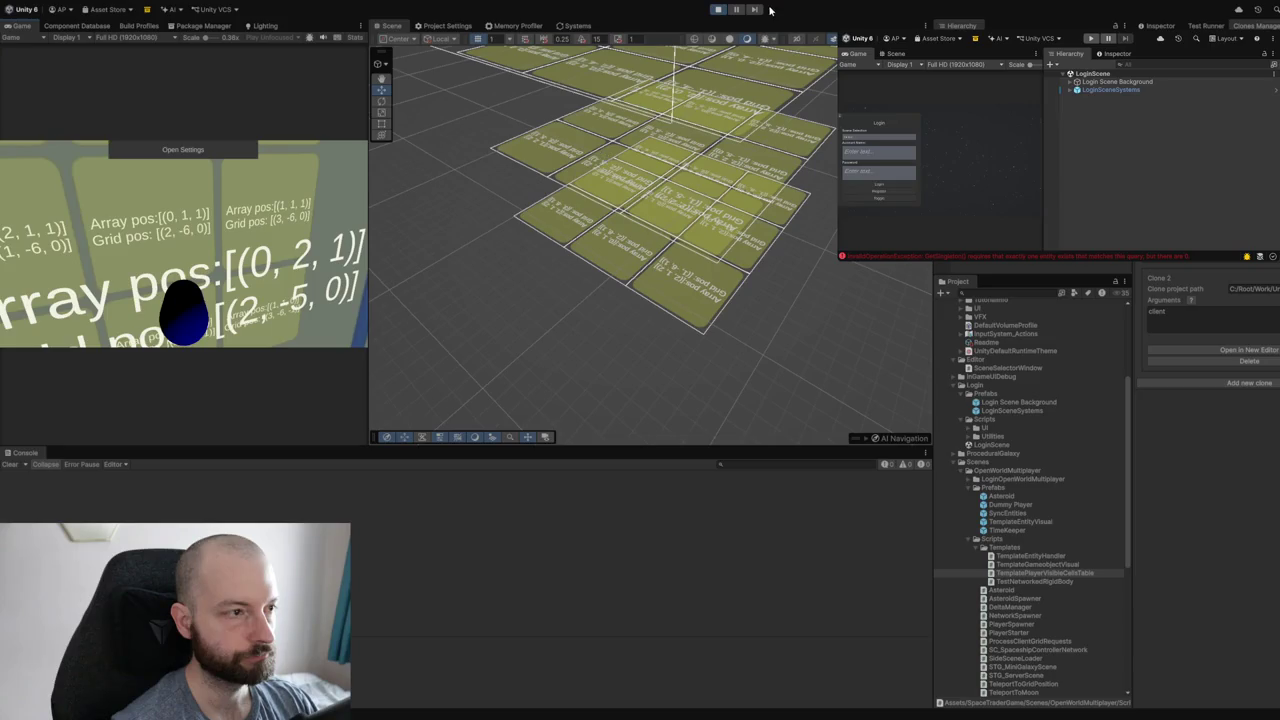
{"action": "left_click", "coordinate": [717, 9]}
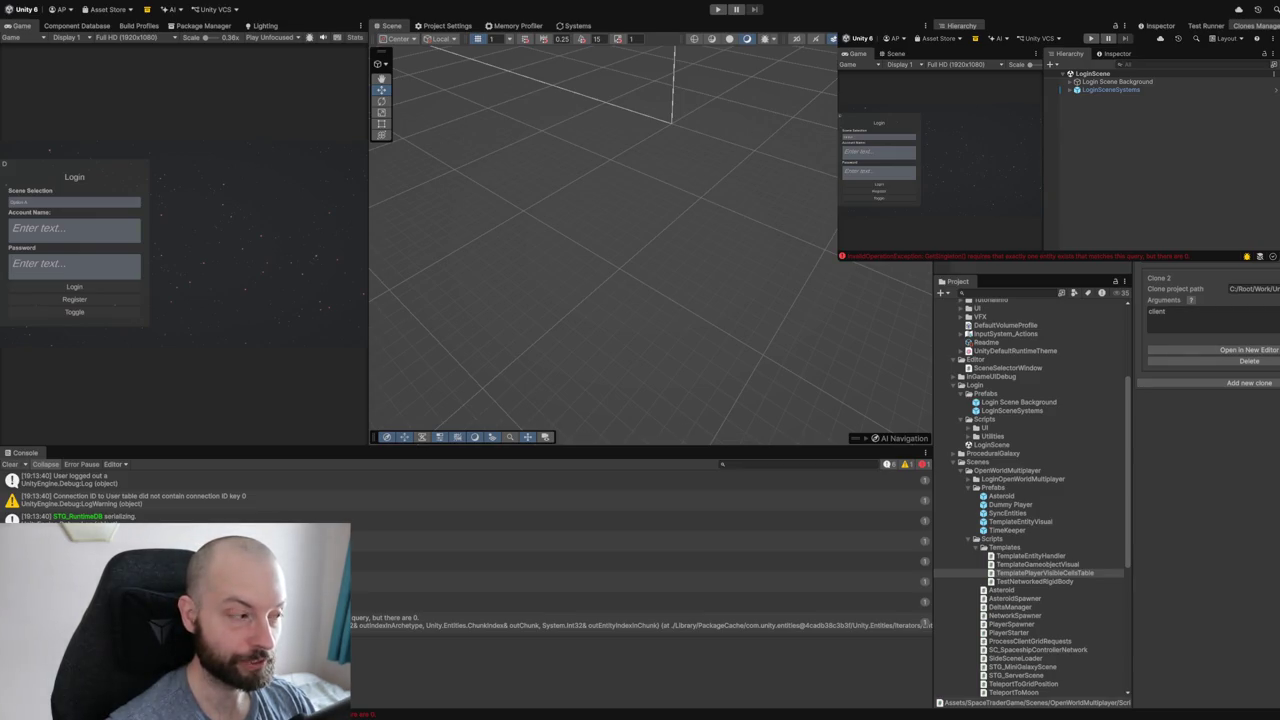
Clear the Console and drag the splitter right to widen the Game view beside the Scene.
{"action": "left_click", "coordinate": [12, 464]}
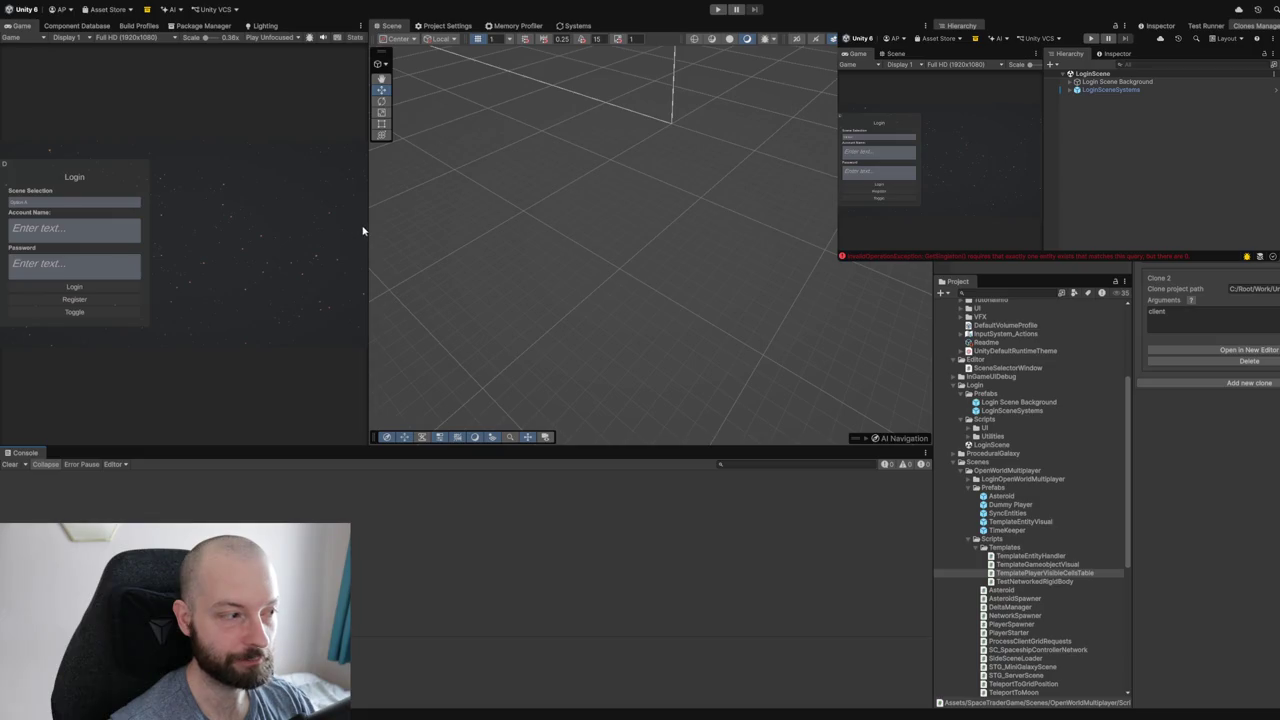
{"action": "left_click_drag", "start_coordinate": [364, 237], "coordinate": [420, 234]}
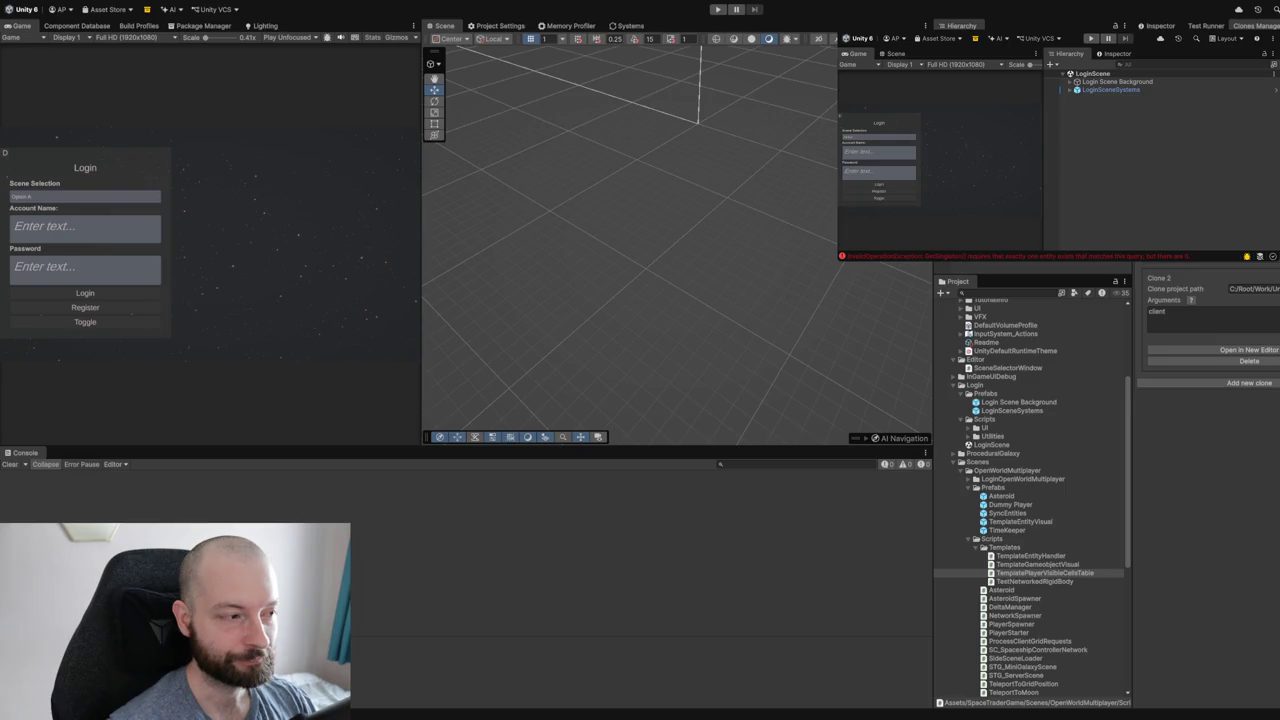
{"action": "mouse_move", "coordinate": [422, 270]}
{"action": "left_mouse_down"}
{"action": "mouse_move", "coordinate": [500, 274]}
{"action": "mouse_move", "coordinate": [462, 292]}
{"action": "left_mouse_up"}
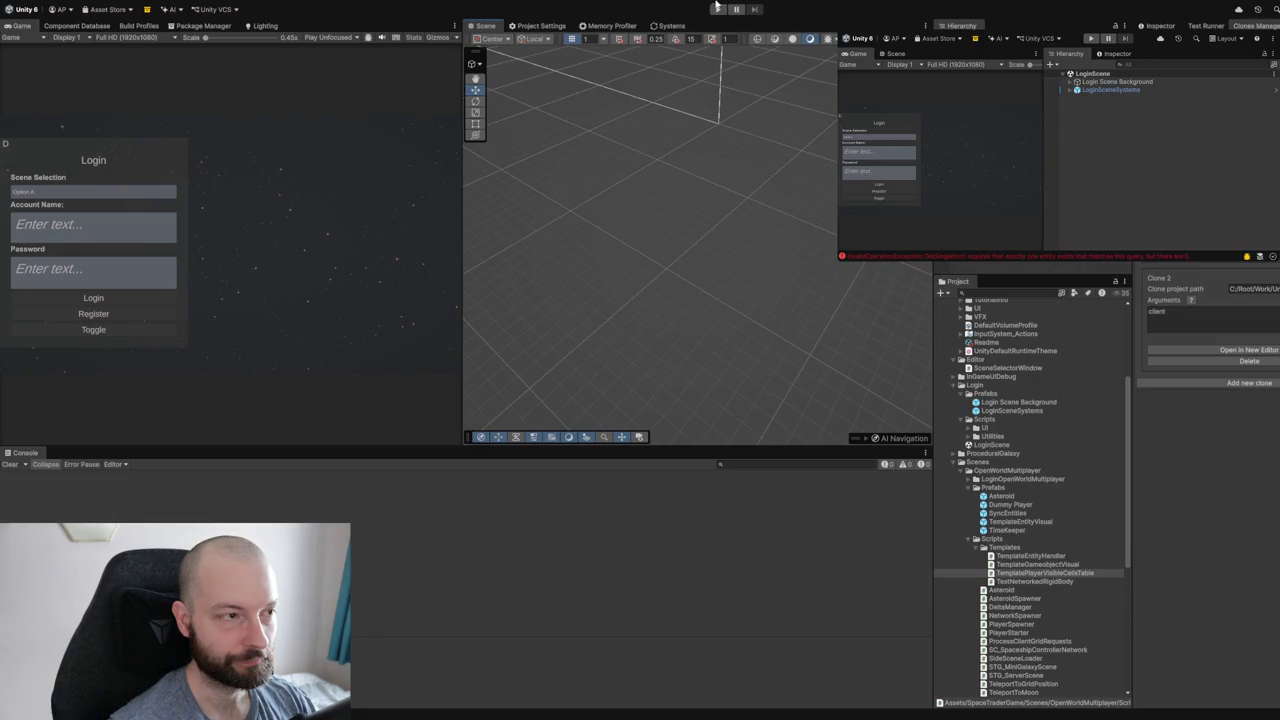
Run the game, fill in account 'a' and its password in host mode, and orbit around the capsule.
{"action": "key", "text": "ctrl+p"}
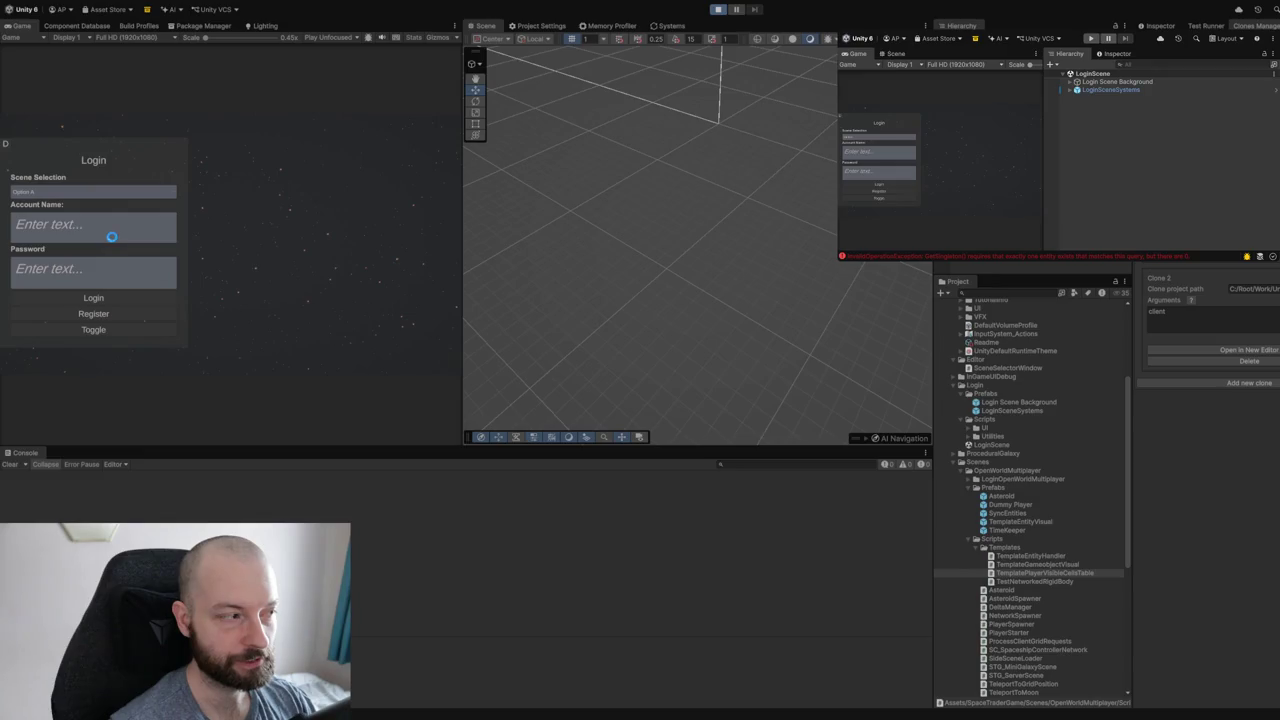
{"action": "left_click", "coordinate": [114, 238]}
{"action": "type", "text": "a"}
{"action": "left_click", "coordinate": [80, 266]}
{"action": "type", "text": "a"}
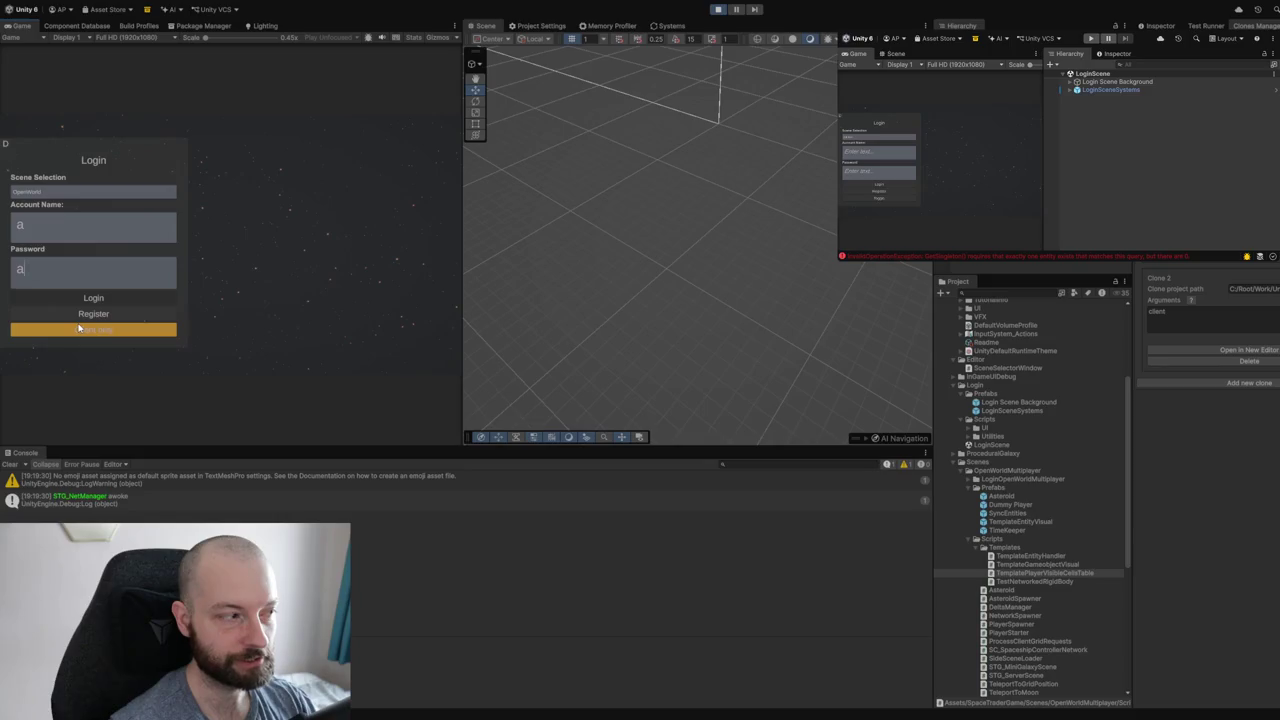
{"action": "left_click", "coordinate": [80, 328]}
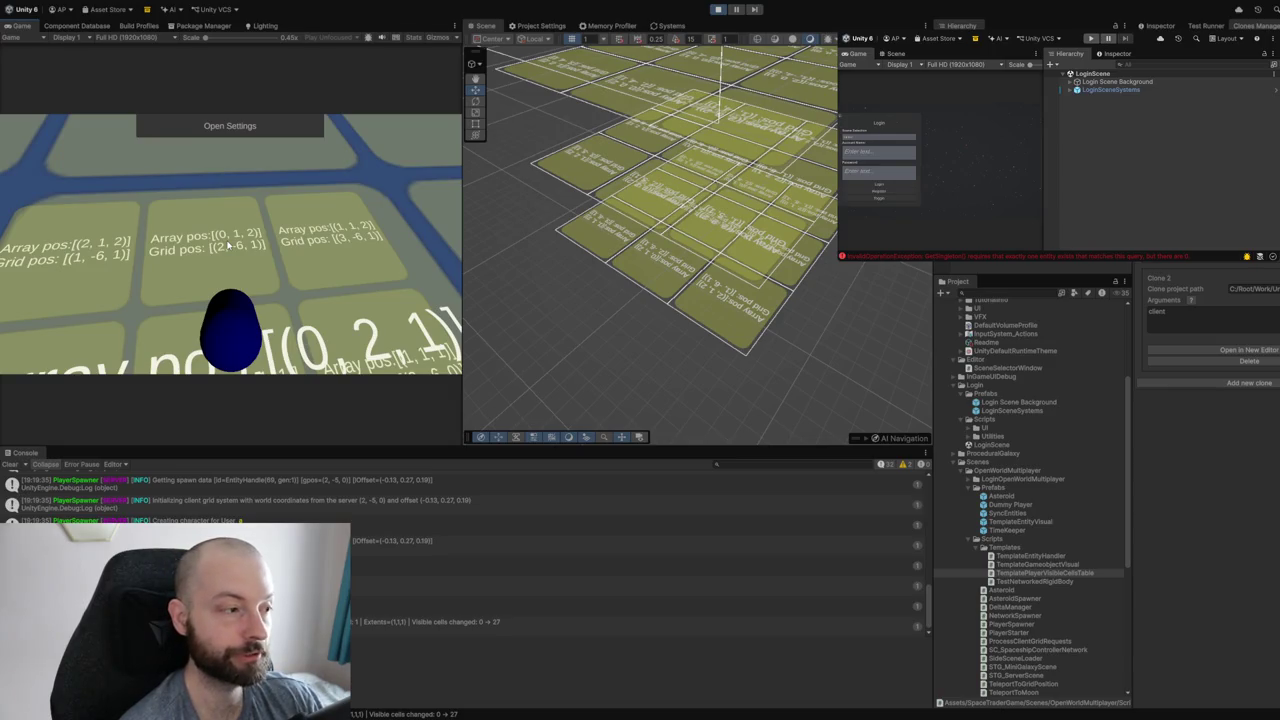
{"action": "mouse_move", "coordinate": [249, 254]}
{"action": "left_mouse_down"}
{"action": "mouse_move", "coordinate": [333, 117]}
{"action": "mouse_move", "coordinate": [440, 372]}
{"action": "mouse_move", "coordinate": [260, 245]}
{"action": "mouse_move", "coordinate": [350, 245]}
{"action": "mouse_move", "coordinate": [255, 245]}
{"action": "mouse_move", "coordinate": [300, 245]}
{"action": "left_mouse_up"}
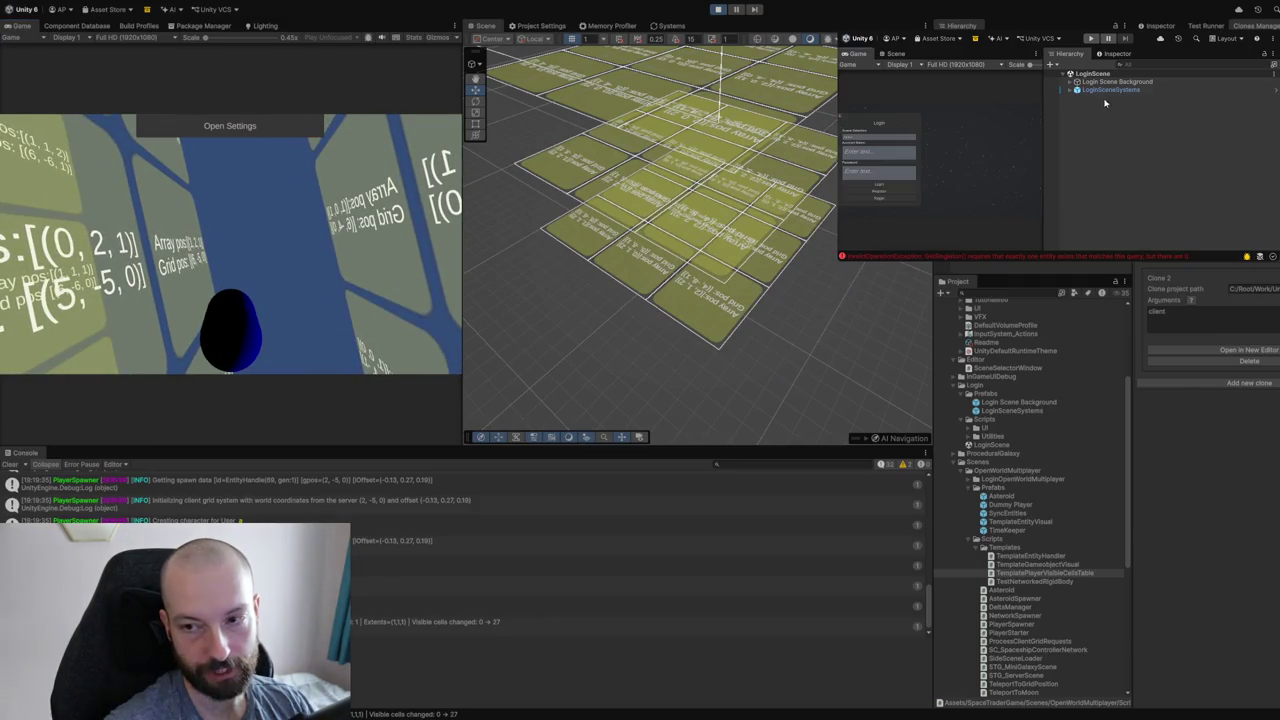
Start the clone's play session and log it in with account name '1'.
{"action": "left_click", "coordinate": [1090, 38]}
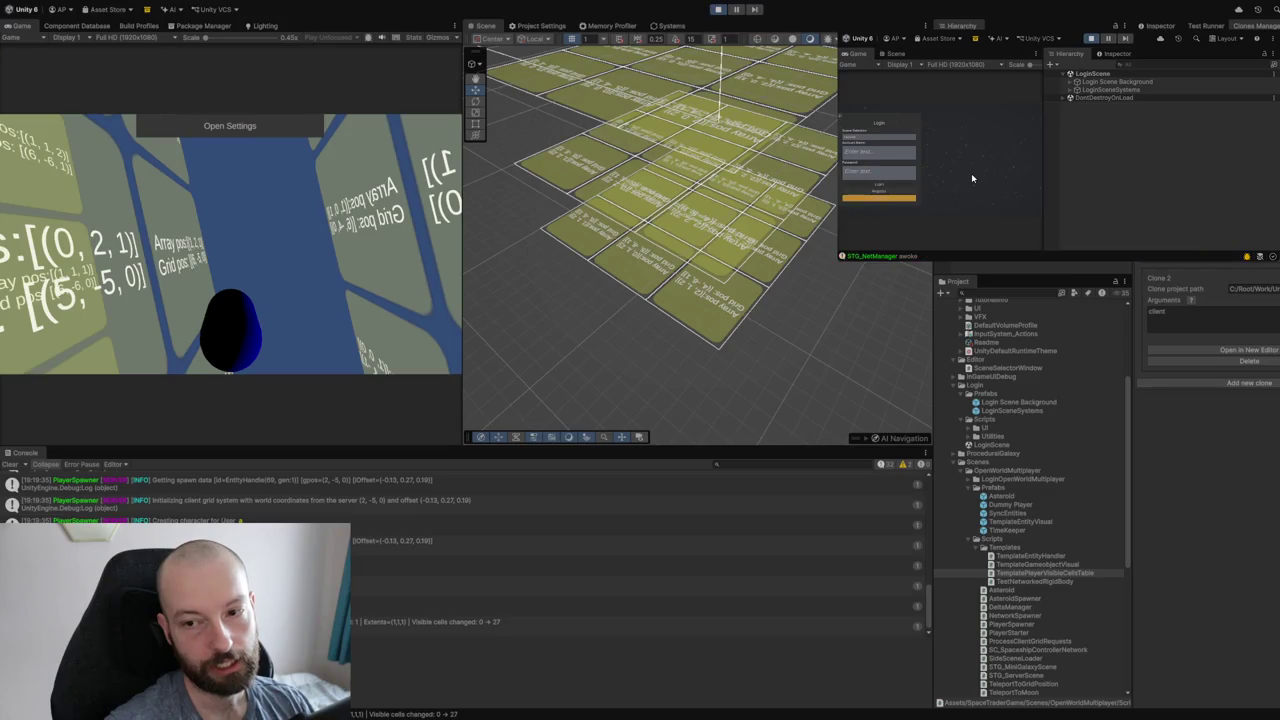
{"action": "left_click", "coordinate": [884, 152]}
{"action": "type", "text": "1"}
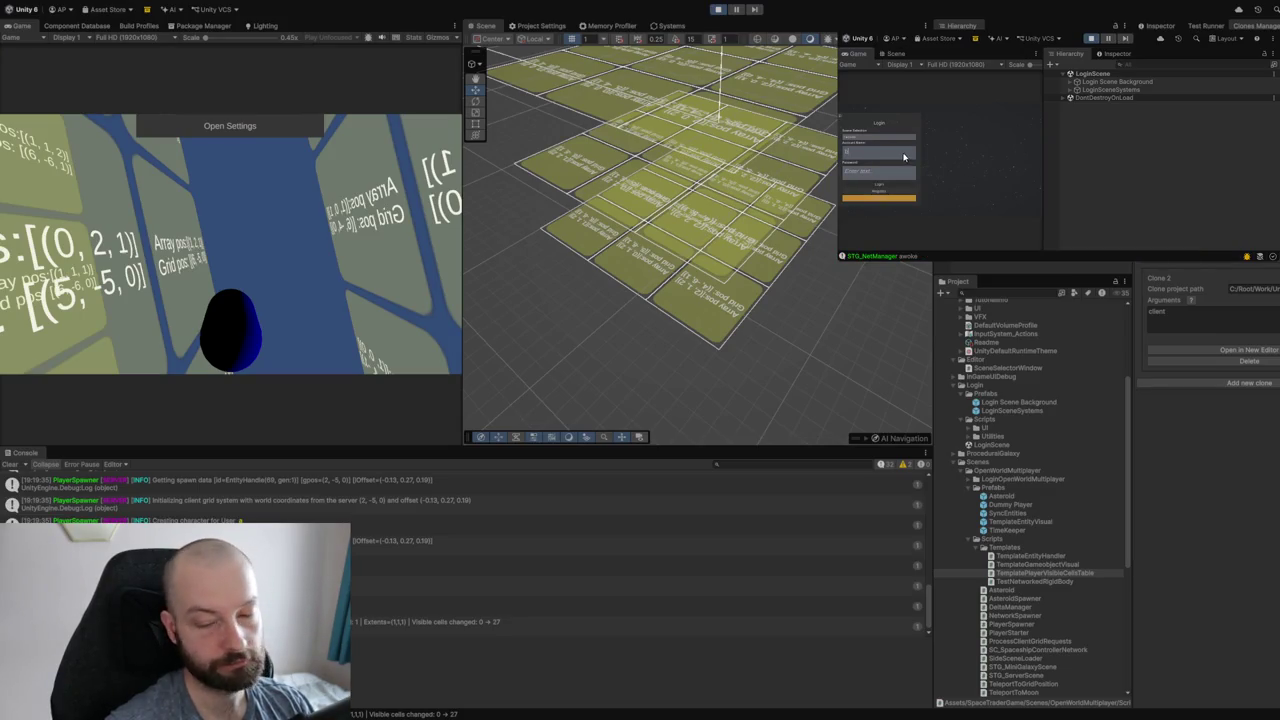
{"action": "left_click", "coordinate": [863, 173]}
{"action": "left_click", "coordinate": [900, 188]}
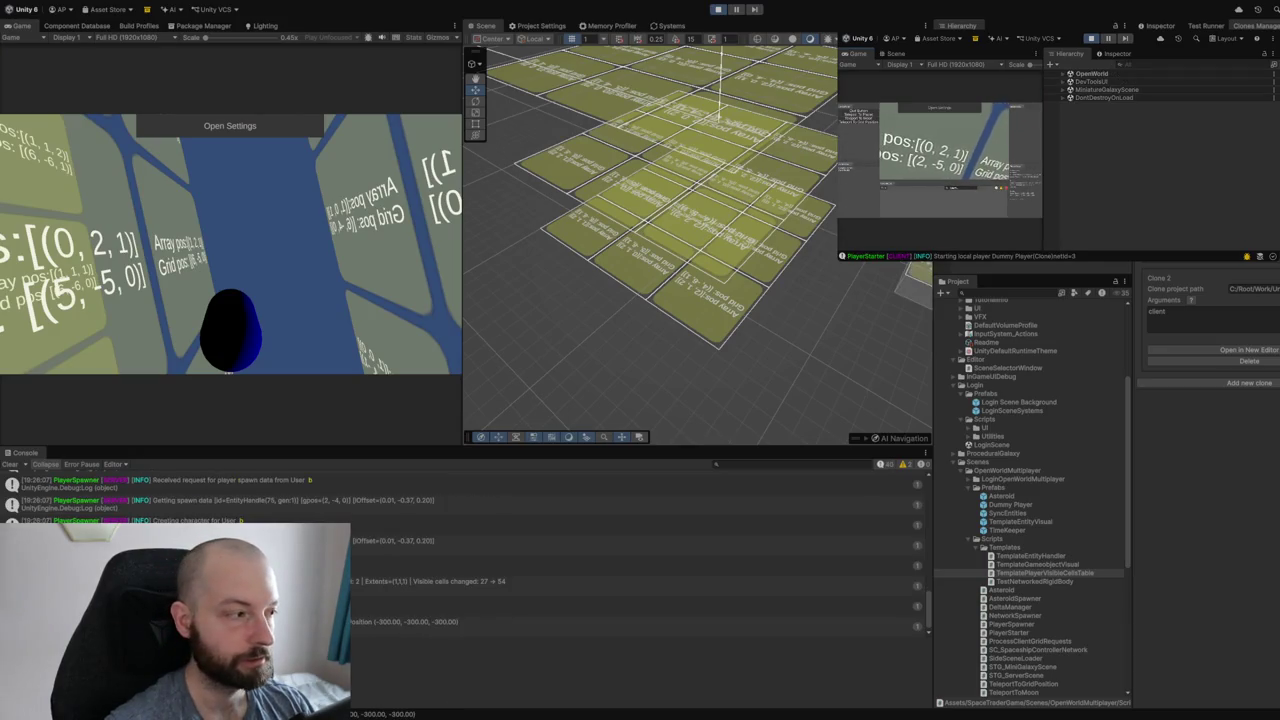
Teleport the clone's player via Dev Buttons to a grid position beside the host player.
{"action": "left_click", "coordinate": [241, 216]}
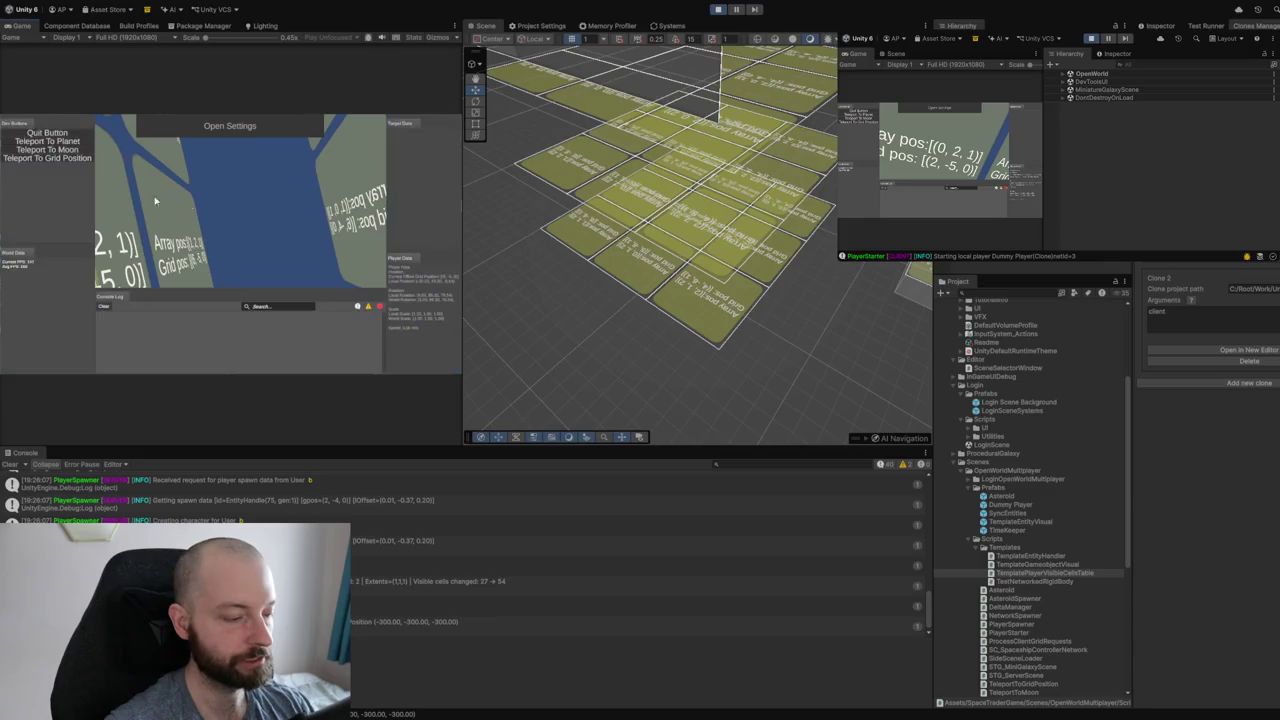
{"action": "left_click", "coordinate": [64, 159]}
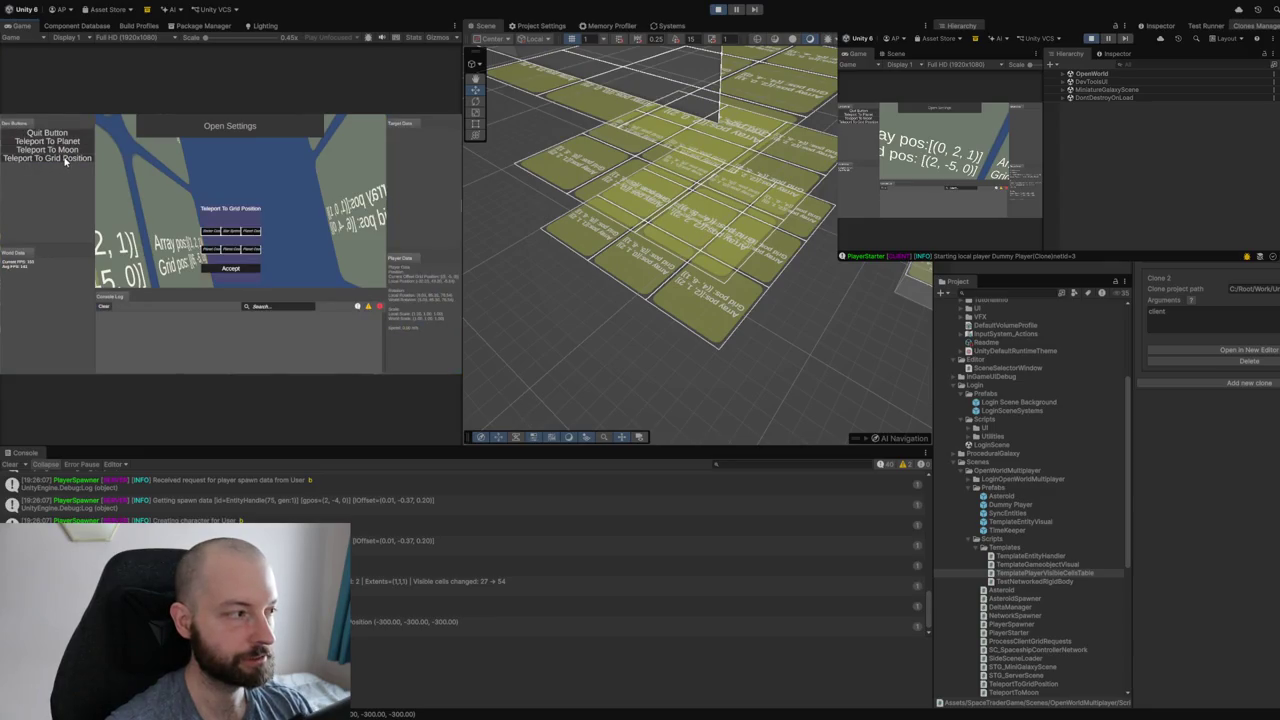
{"action": "left_click", "coordinate": [248, 268]}
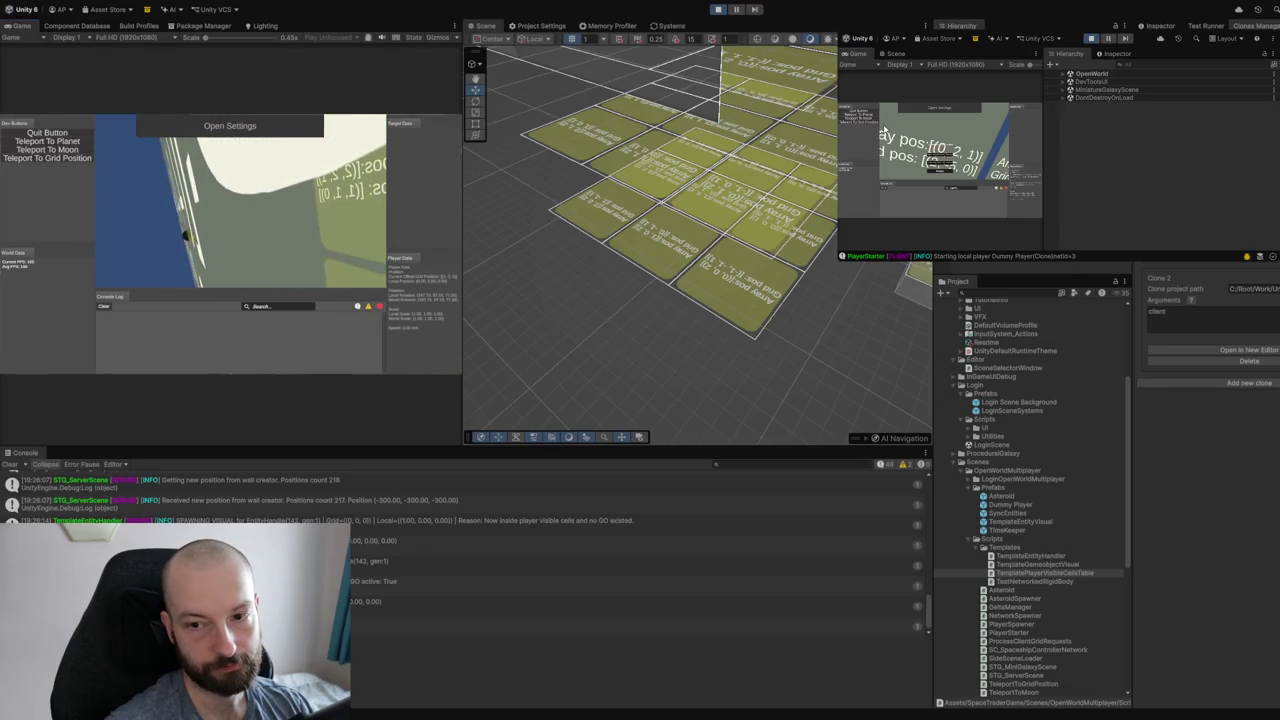
{"action": "left_click", "coordinate": [932, 171]}
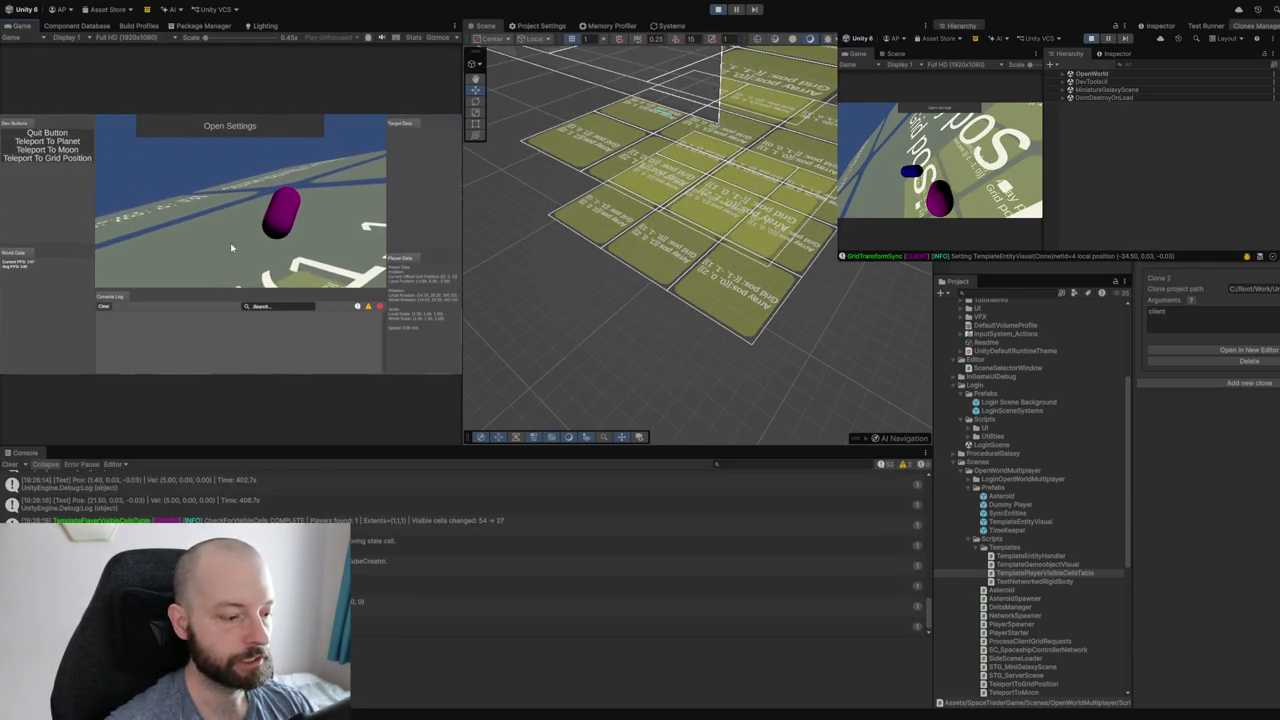
Hide the clone's Dev Buttons and data panels with F1, then orbit toward the cube.
{"action": "key", "text": "F1"}
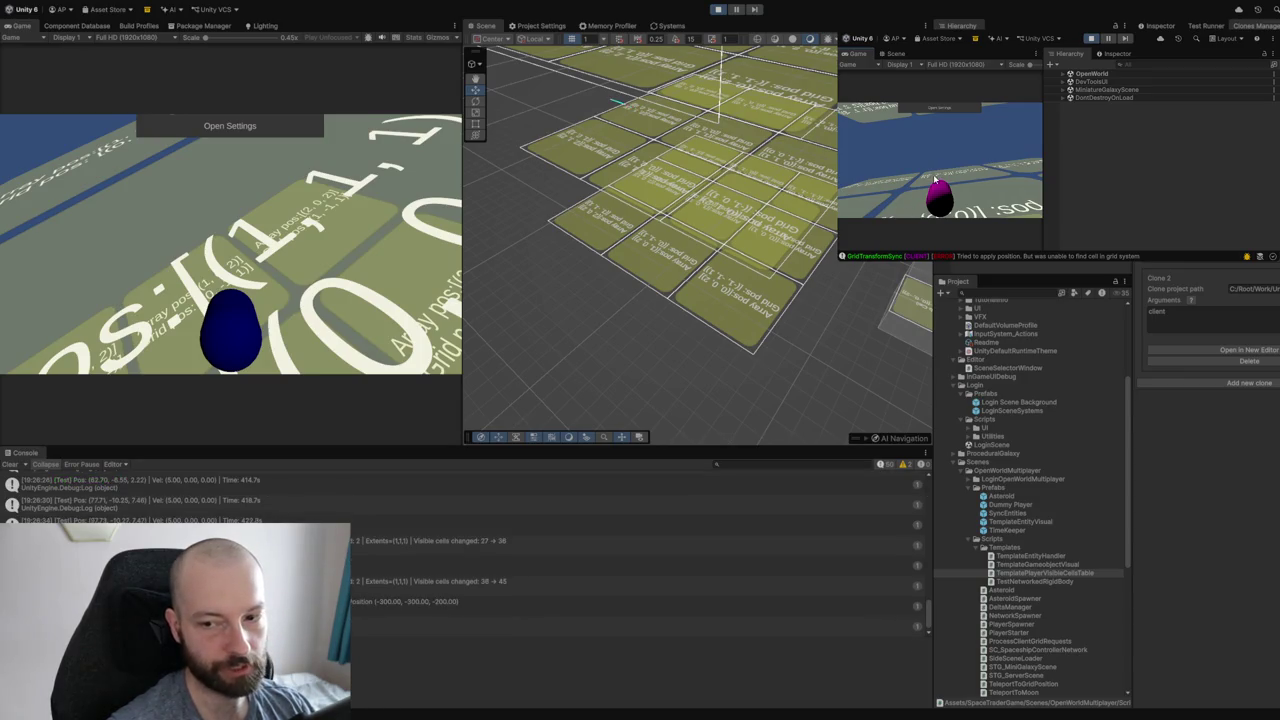
{"action": "mouse_move", "coordinate": [700, 262]}
{"action": "left_mouse_down"}
{"action": "mouse_move", "coordinate": [753, 275]}
{"action": "mouse_move", "coordinate": [716, 264]}
{"action": "left_mouse_up"}
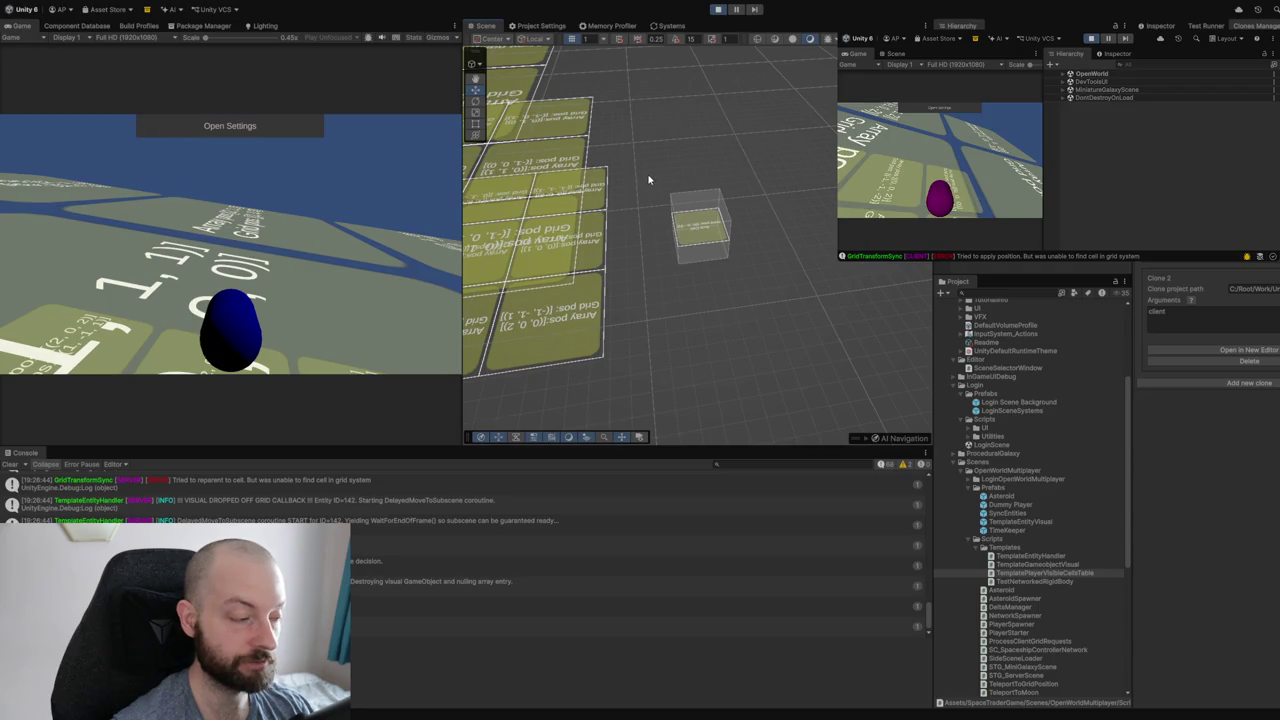
Orbit the Scene view around the clone's player cube sitting off the grid tiles.
{"action": "mouse_move", "coordinate": [630, 213]}
{"action": "left_mouse_down"}
{"action": "mouse_move", "coordinate": [673, 225]}
{"action": "mouse_move", "coordinate": [653, 229]}
{"action": "left_mouse_up"}
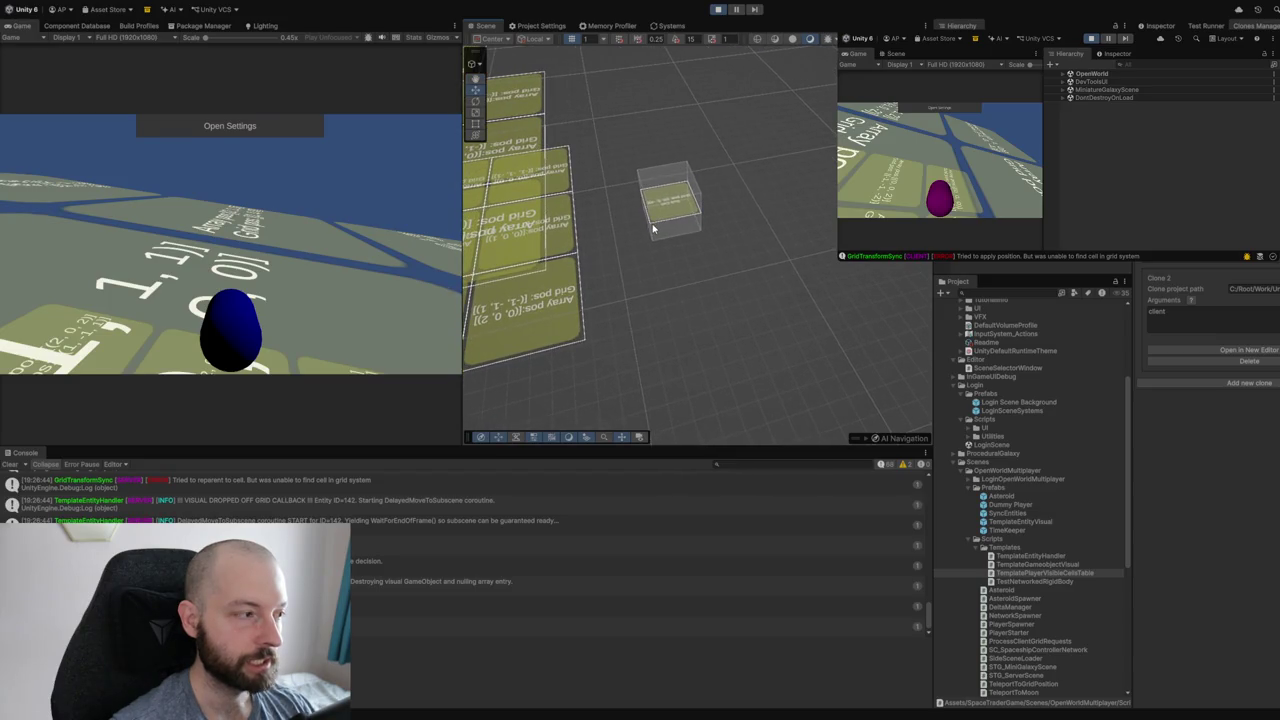
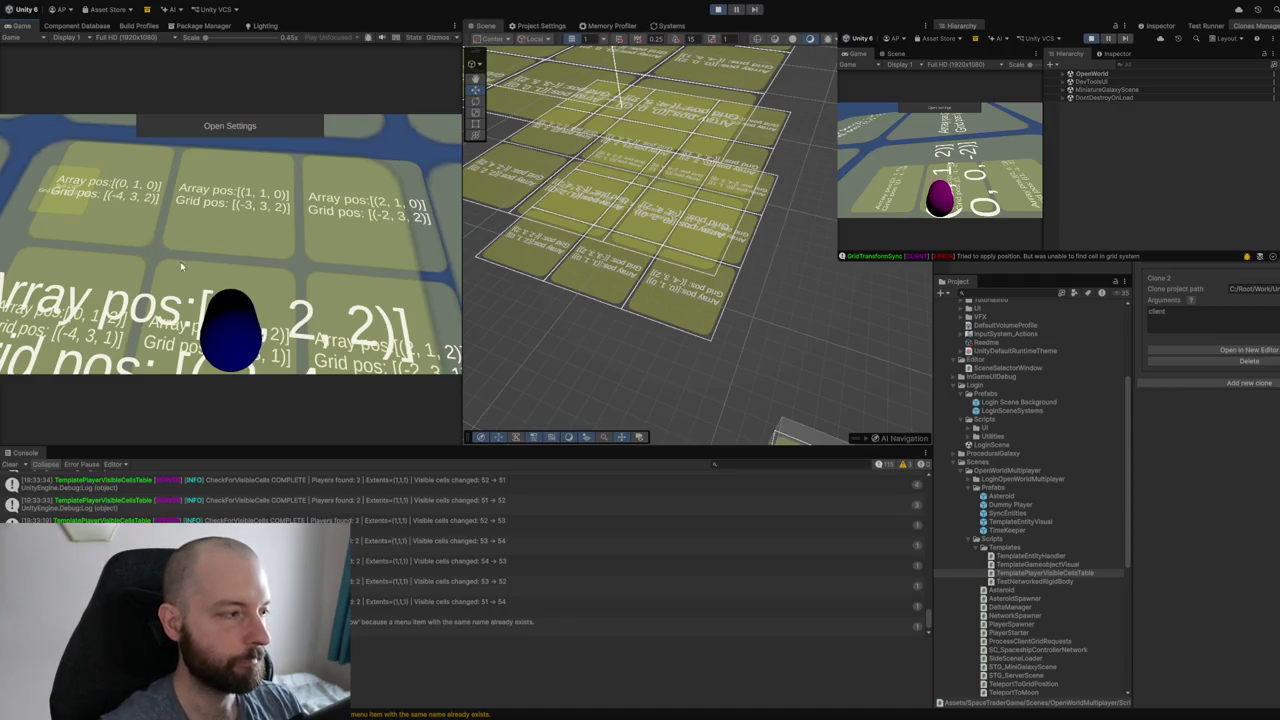
Move the player into another grid cell, exit Play mode, and return to STG_ServerScene.cs in Visual Studio.
{"action": "key", "text": "w"}
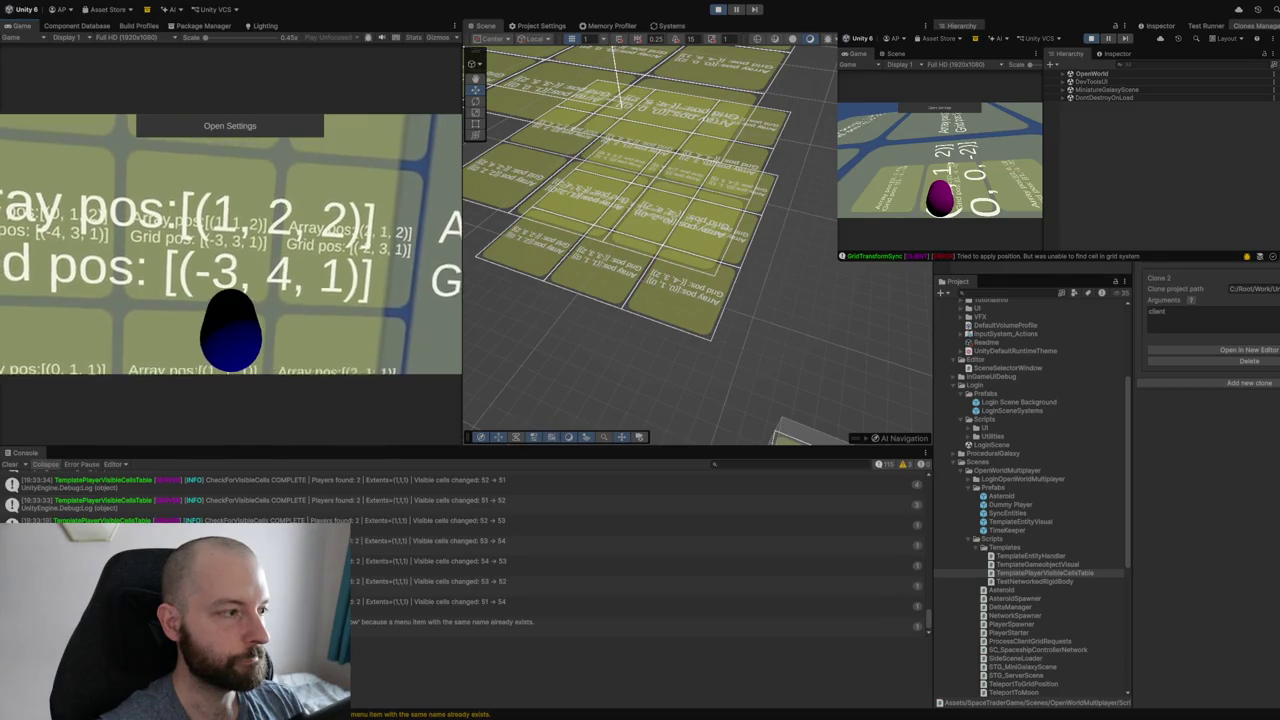
{"action": "left_click", "coordinate": [717, 9]}
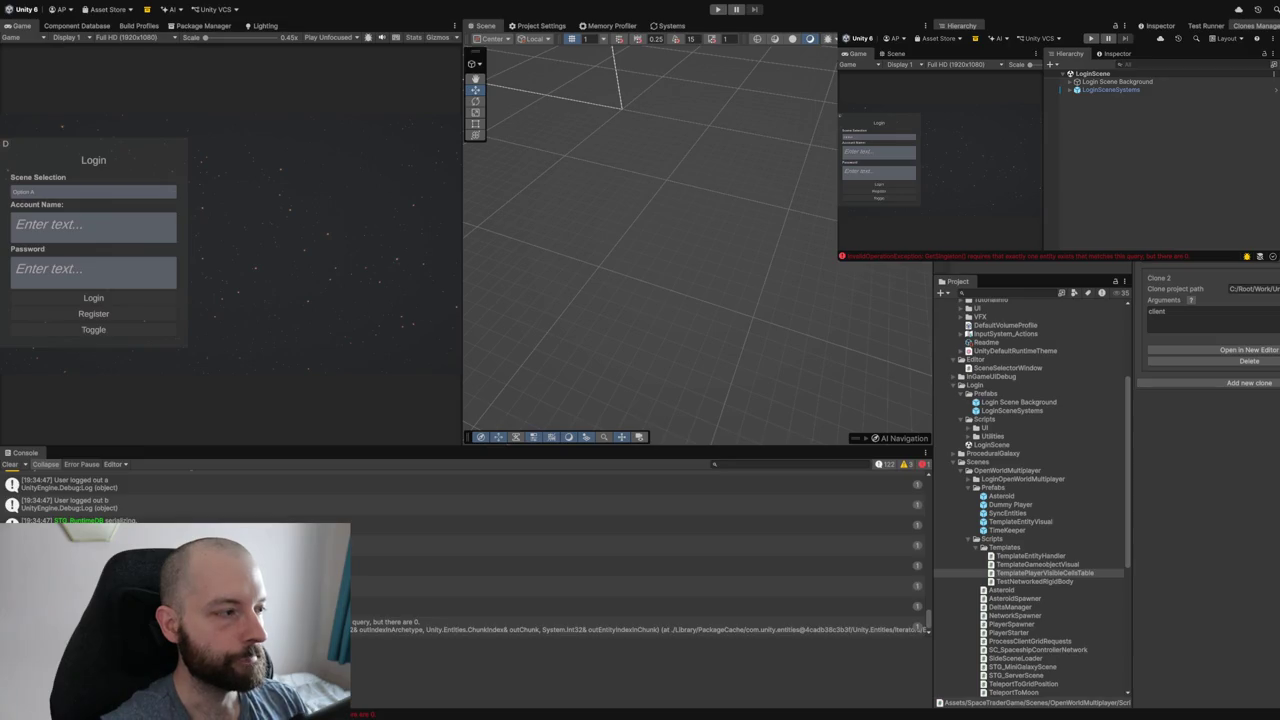
{"action": "key", "text": "alt+Tab"}
{"action": "left_click", "coordinate": [175, 217]}
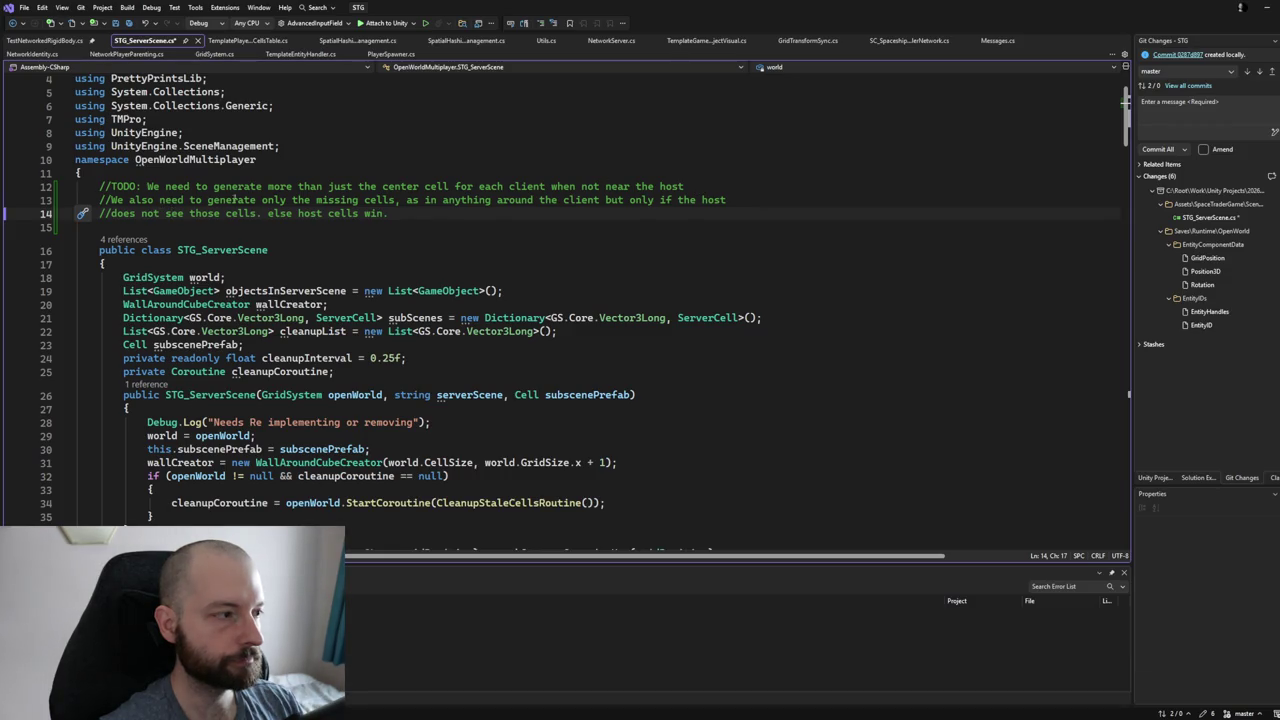
Select and delete the old TODO comment about generating missing cells around clients.
{"action": "left_click_drag", "start_coordinate": [355, 200], "coordinate": [548, 200]}
{"action": "left_click", "coordinate": [292, 213]}
{"action": "mouse_move", "coordinate": [315, 200]}
{"action": "left_mouse_down"}
{"action": "mouse_move", "coordinate": [100, 227]}
{"action": "mouse_move", "coordinate": [357, 200]}
{"action": "left_mouse_up"}
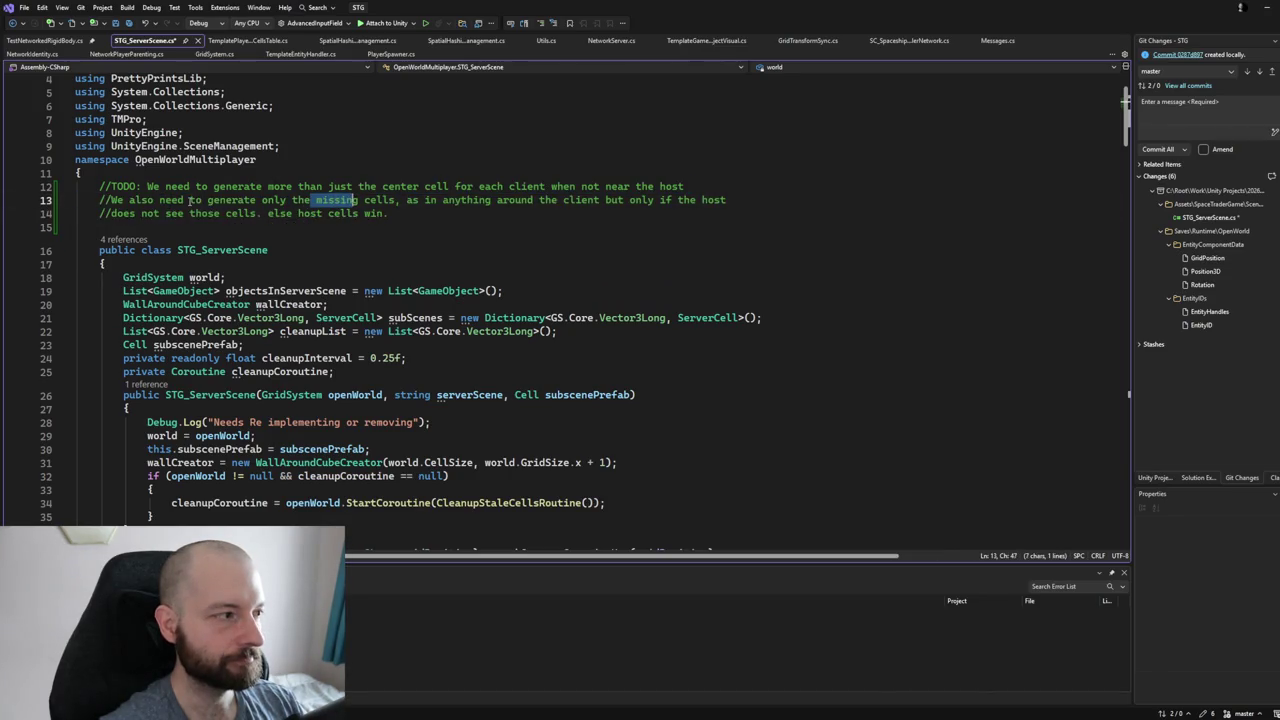
{"action": "left_click_drag", "start_coordinate": [110, 200], "coordinate": [312, 200]}
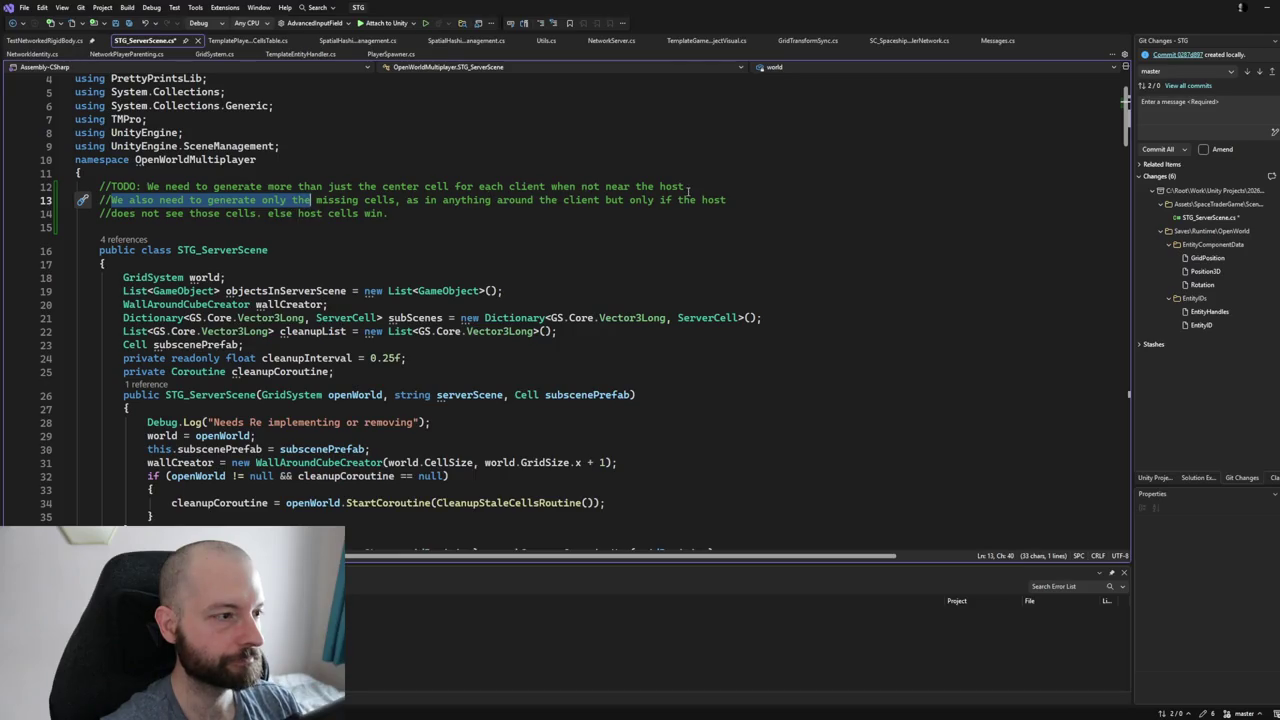
{"action": "mouse_move", "coordinate": [398, 219]}
{"action": "left_mouse_down"}
{"action": "mouse_move", "coordinate": [152, 160]}
{"action": "mouse_move", "coordinate": [148, 186]}
{"action": "left_mouse_up"}
{"action": "key", "text": "BackSpace"}
Write the new TODO: generate the physics world for host and clients in their grid cells, joining grids when clients meet.
{"action": "type", "text": "We n"}
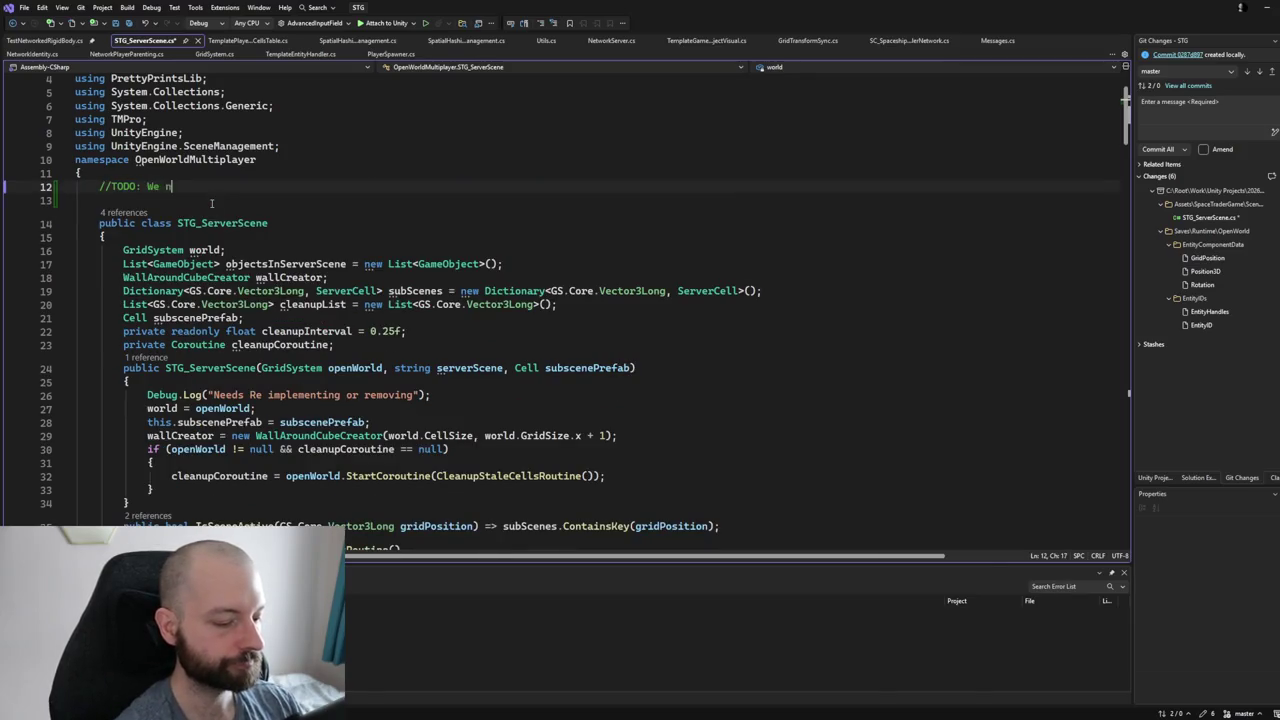
{"action": "type", "text": "eed to generat"}
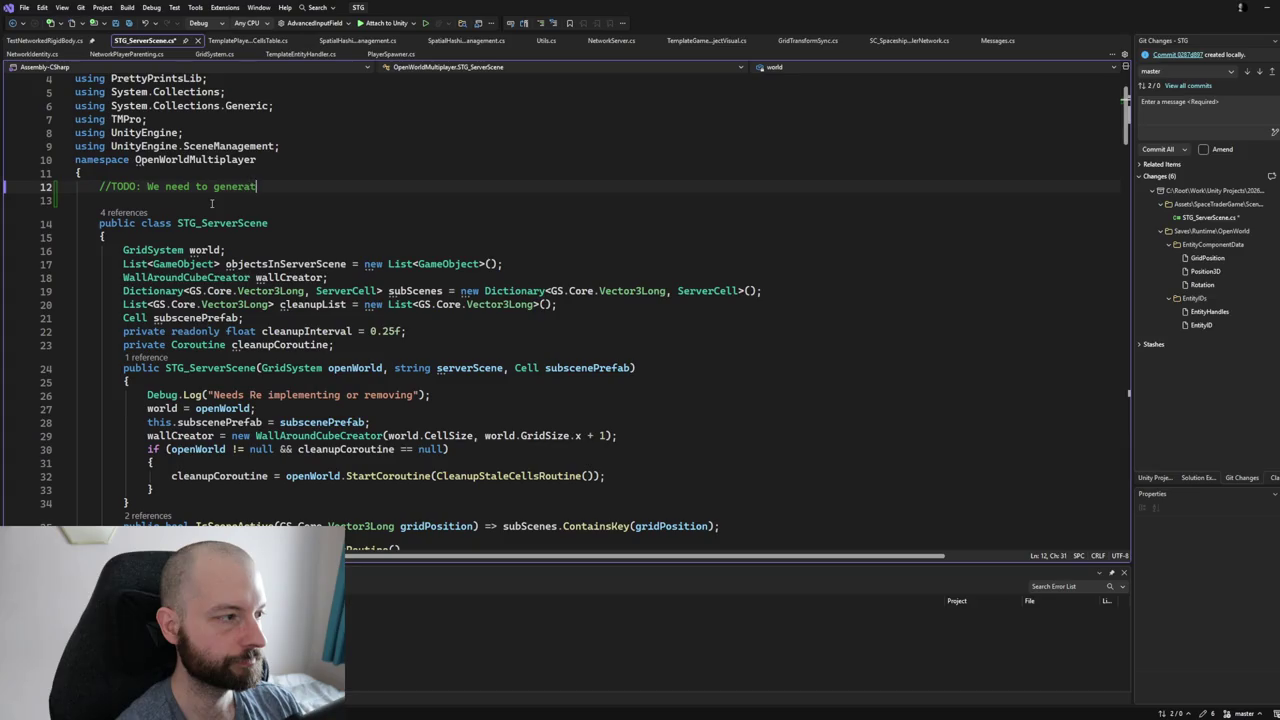
{"action": "type", "text": "e the p"}
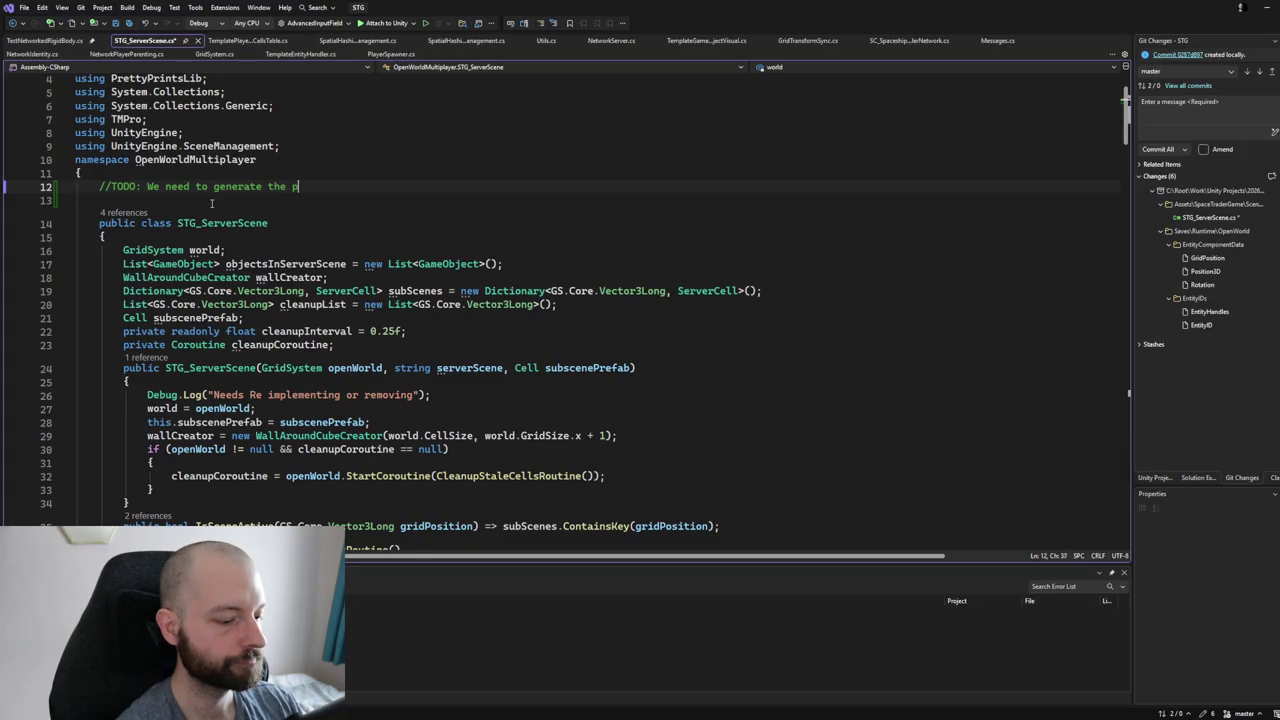
{"action": "type", "text": "hysics world as a c"}
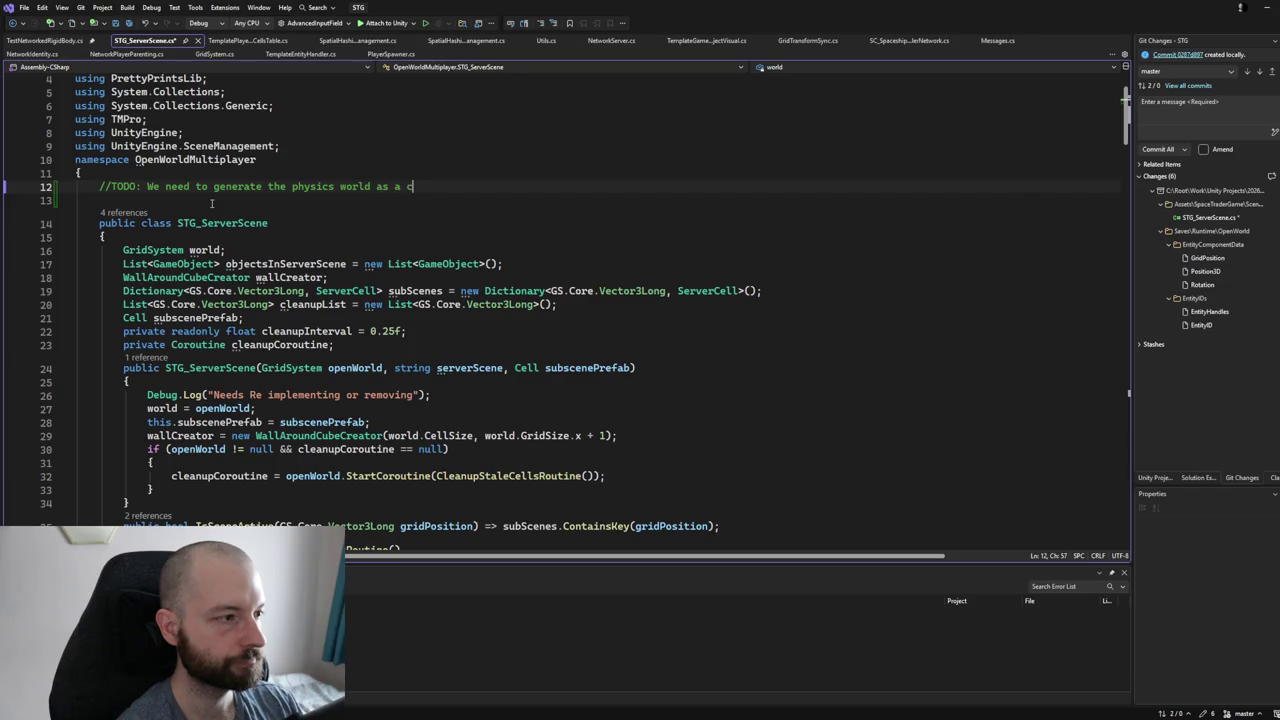
{"action": "key", "text": "BackSpace"}
{"action": "key", "text": "BackSpace"}
{"action": "key", "text": "BackSpace"}
{"action": "key", "text": "BackSpace"}
{"action": "key", "text": "BackSpace"}
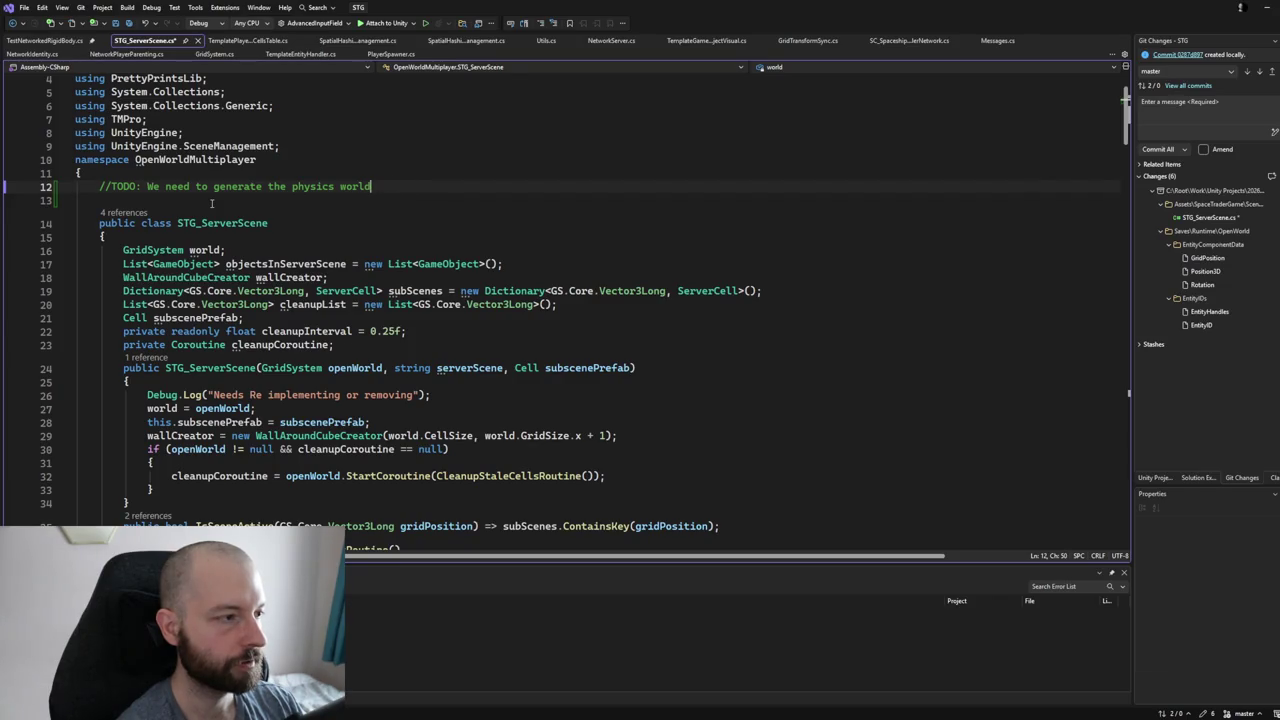
{"action": "type", "text": ".This has t"}
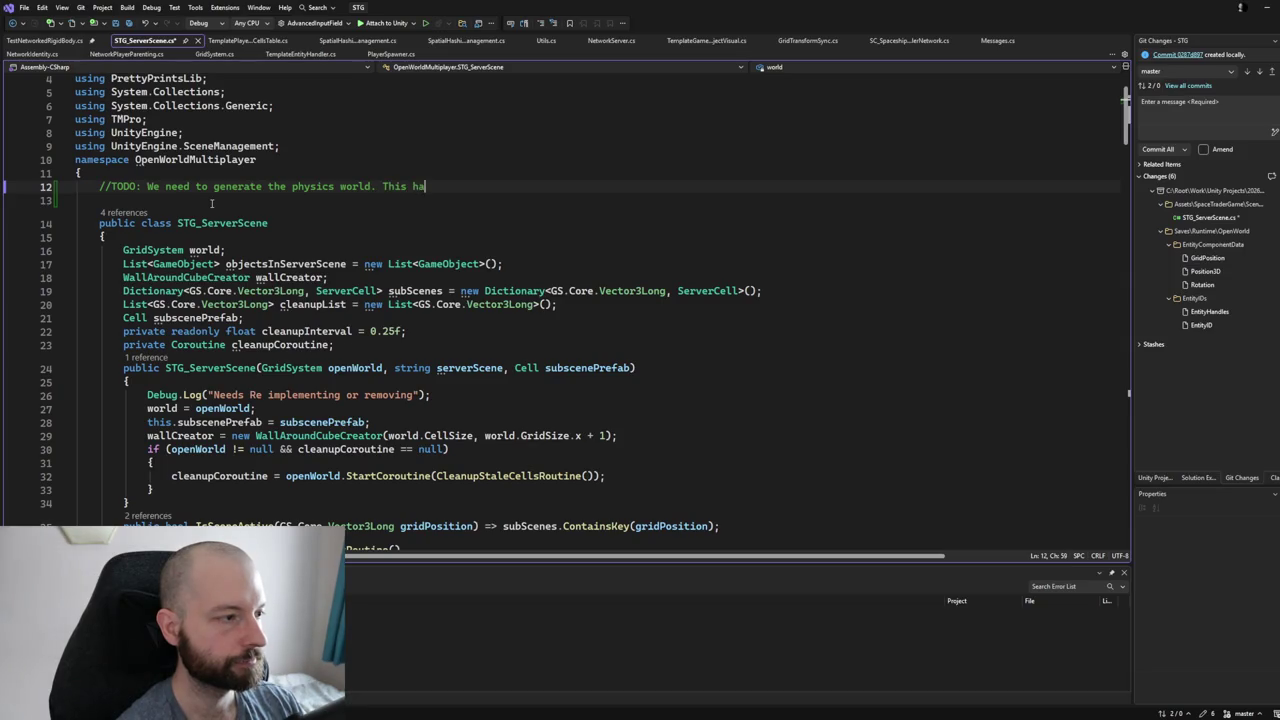
{"action": "type", "text": "o be b"}
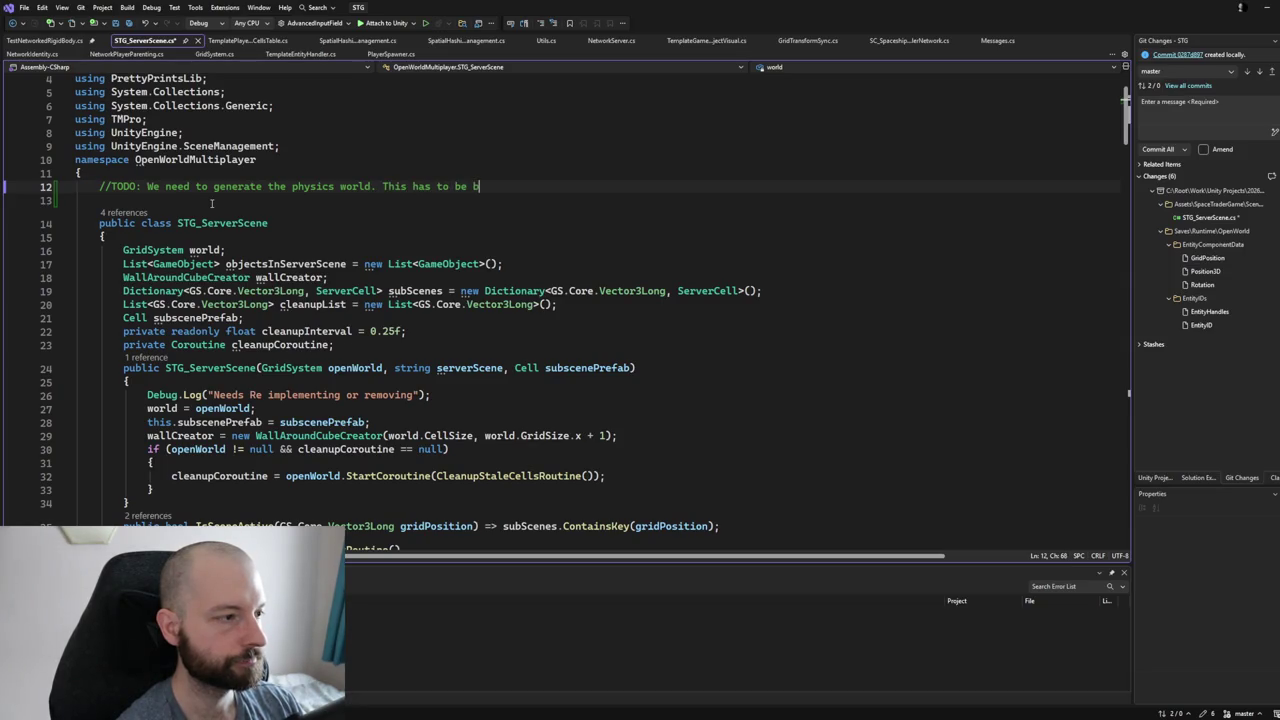
{"action": "type", "text": "oth the host and th"}
{"action": "type", "text": "e clients in t"}
{"action": "type", "text": "heir repe"}
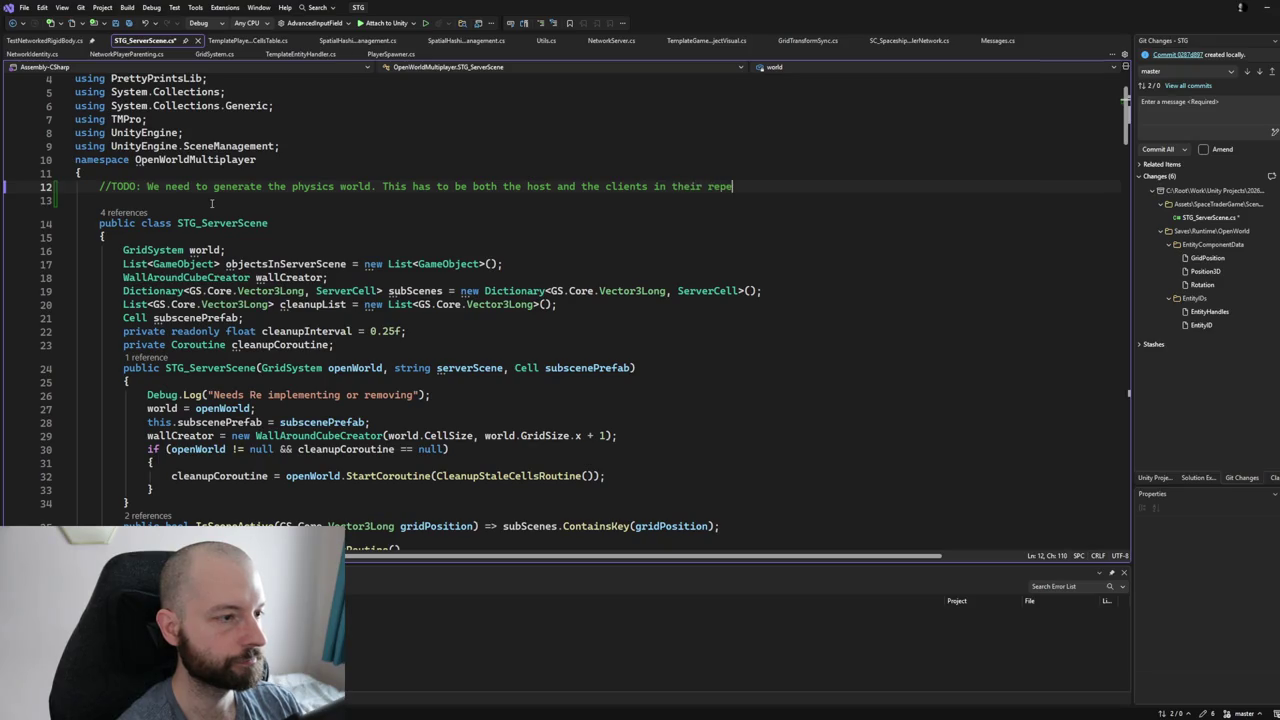
{"action": "key", "text": "BackSpace"}
{"action": "key", "text": "BackSpace"}
{"action": "type", "text": "specti"}
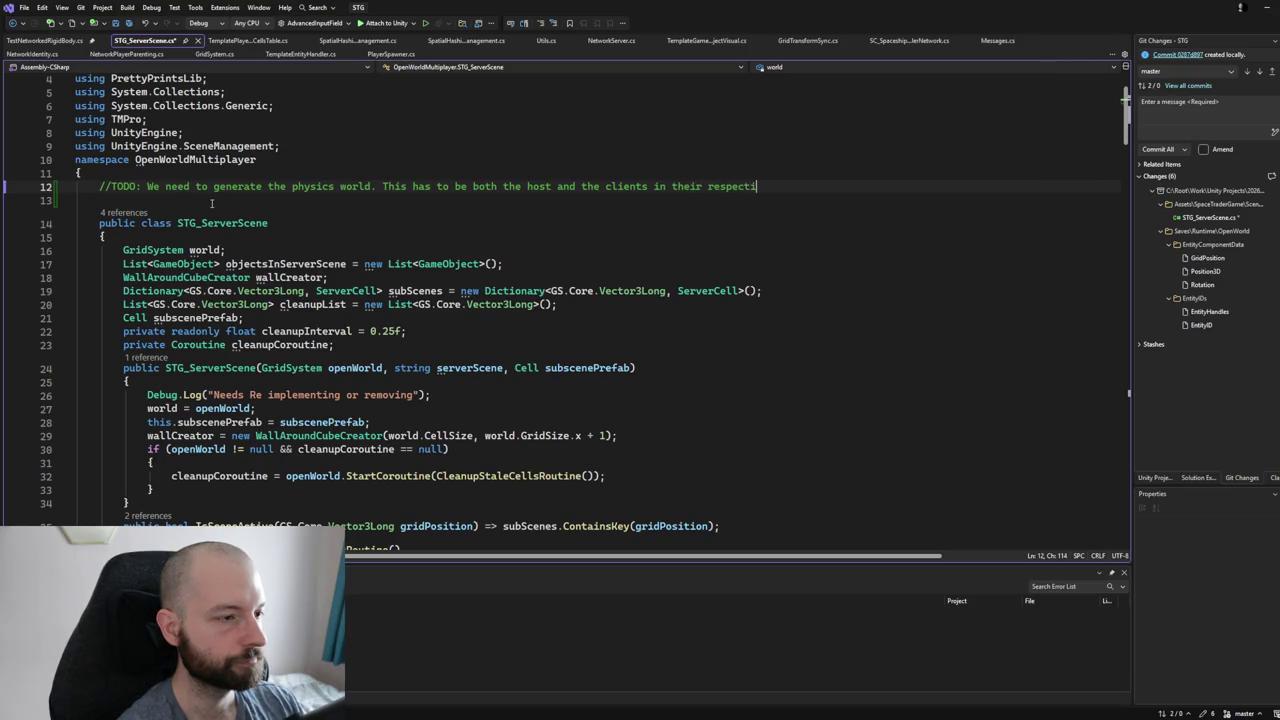
{"action": "type", "text": "ve grid cells. W"}
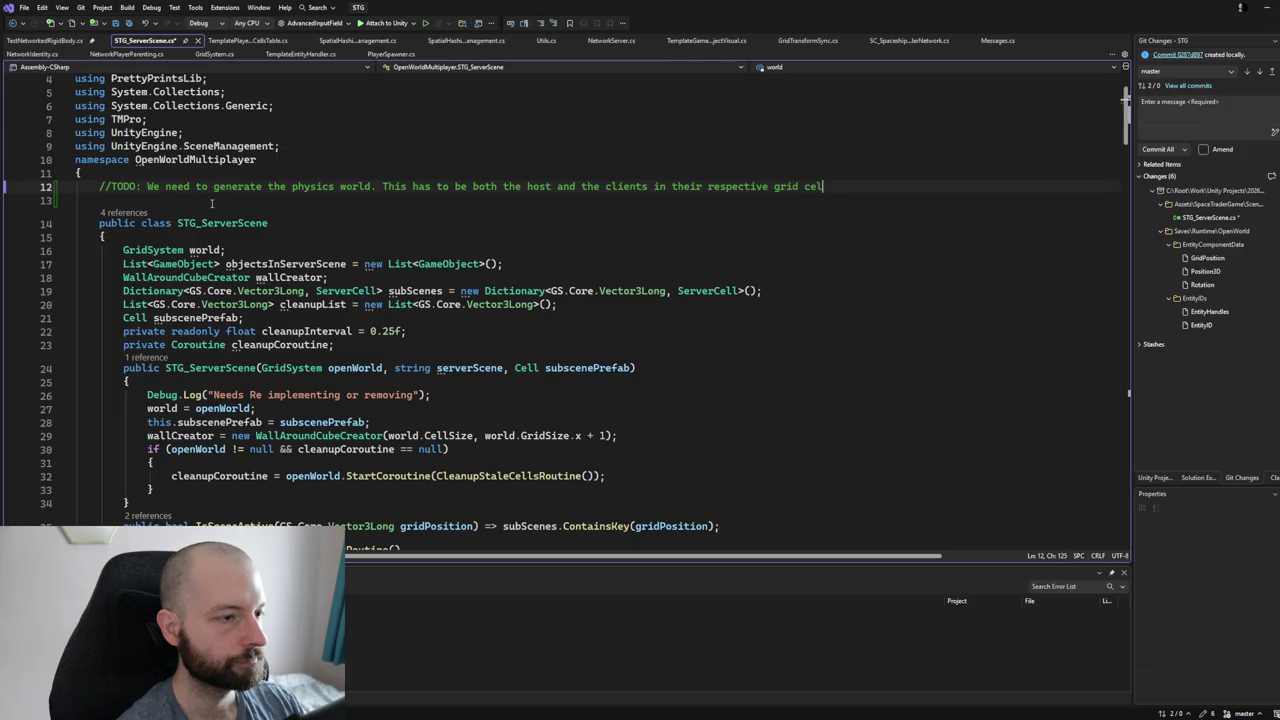
{"action": "type", "text": "hen clients me"}
{"action": "key", "text": "BackSpace"}
{"action": "key", "text": "BackSpace"}
{"action": "type", "text": "meet we join h"}
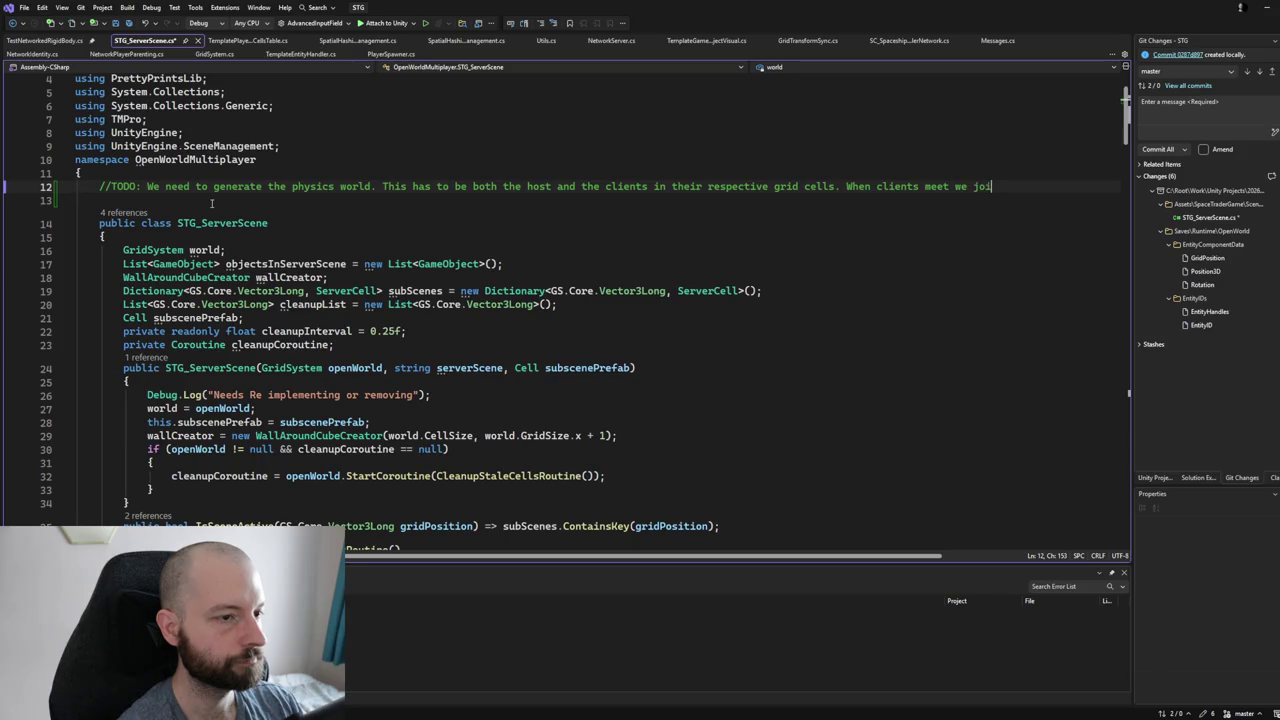
{"action": "key", "text": "BackSpace"}
{"action": "type", "text": "those "}
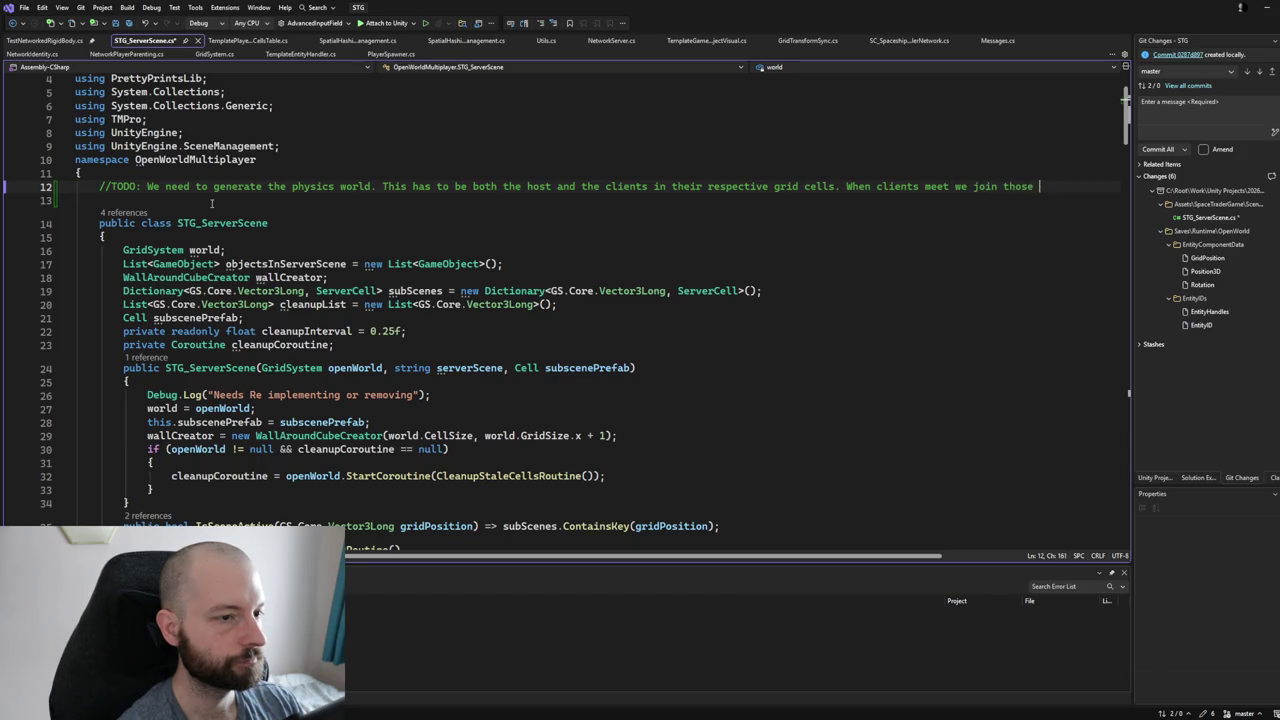
{"action": "type", "text": "grids"}
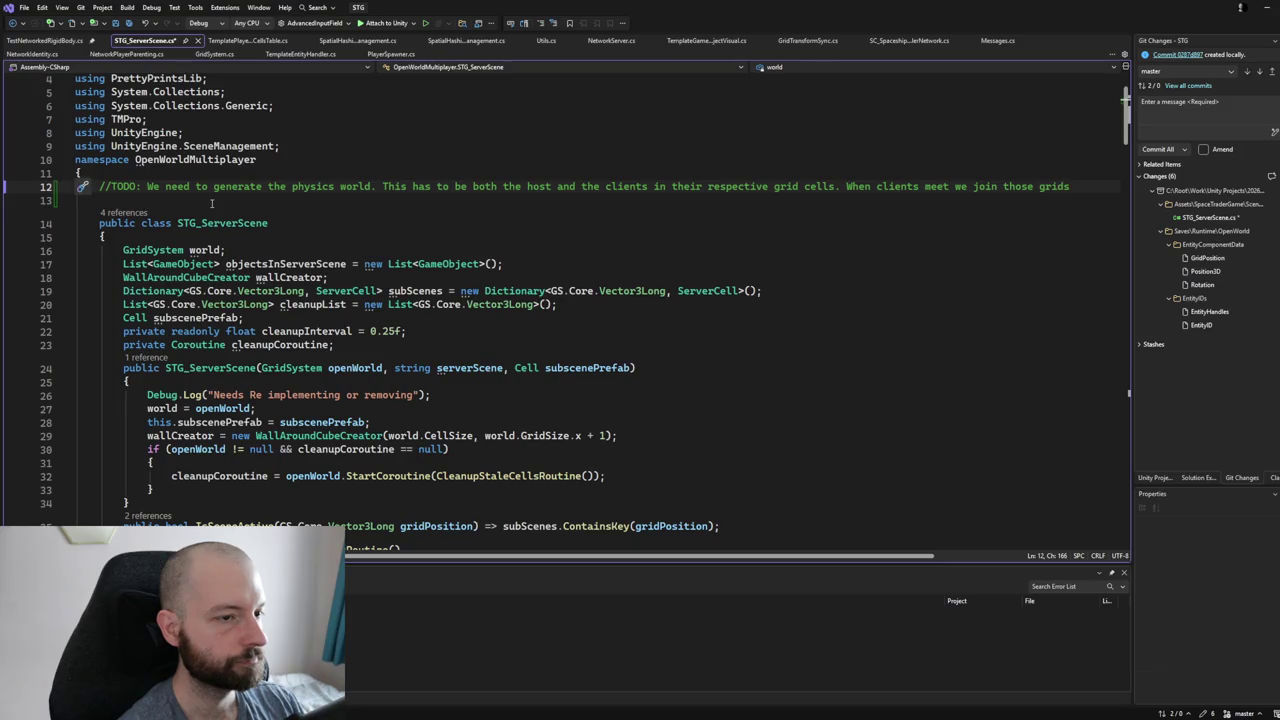
Add a '//up' line and a '//1 Create grids for each player with physics' line.
{"action": "key", "text": "Return"}
{"action": "type", "text": "//up"}
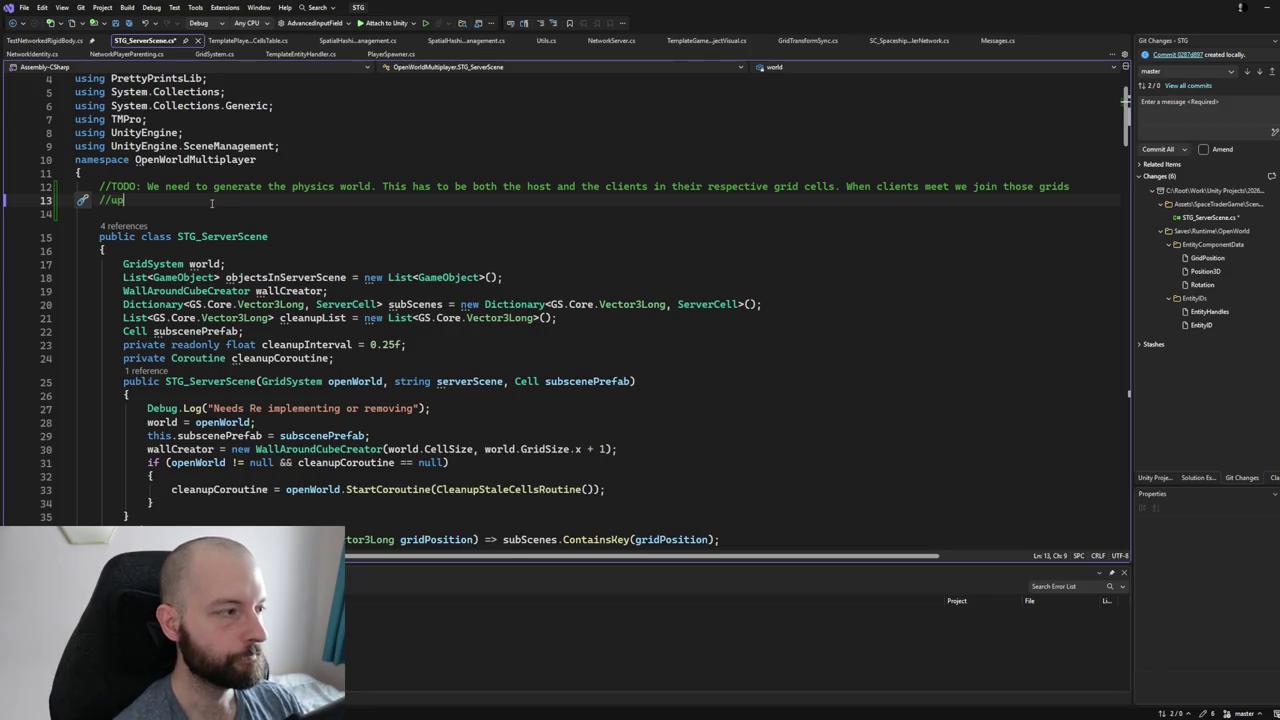
{"action": "key", "text": "Return"}
{"action": "type", "text": "//1 Cre"}
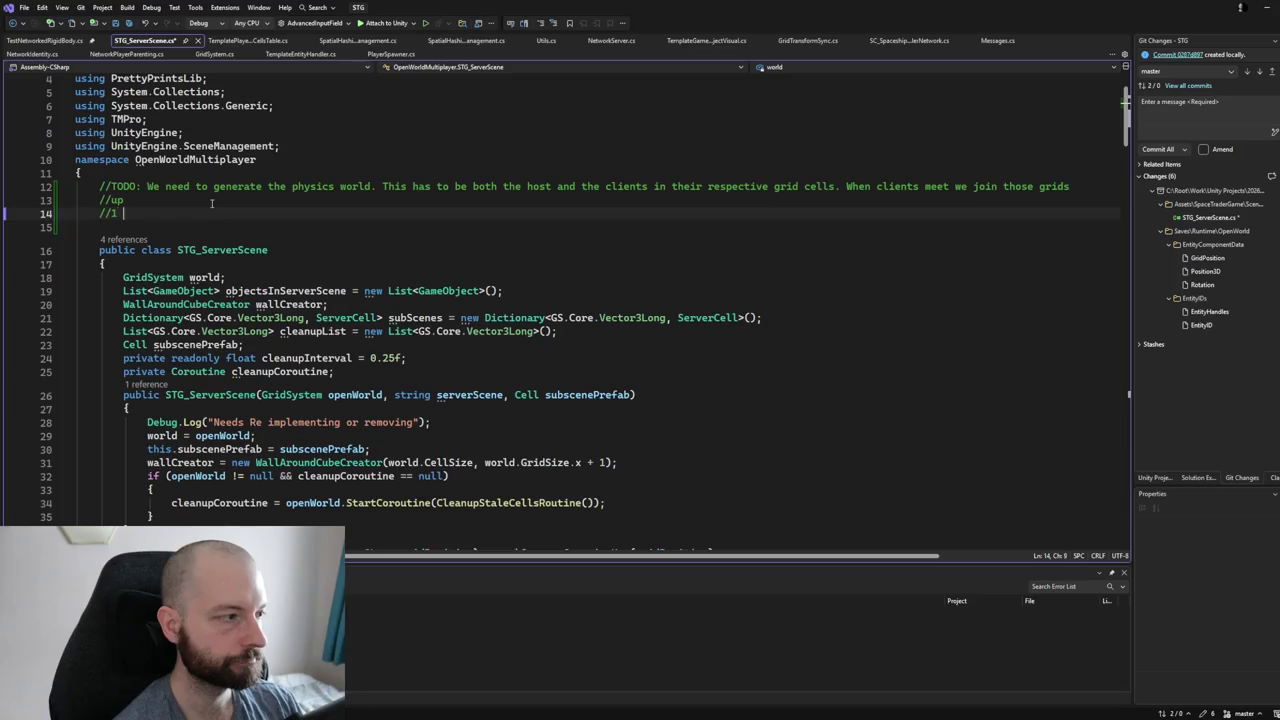
{"action": "type", "text": "ate "}
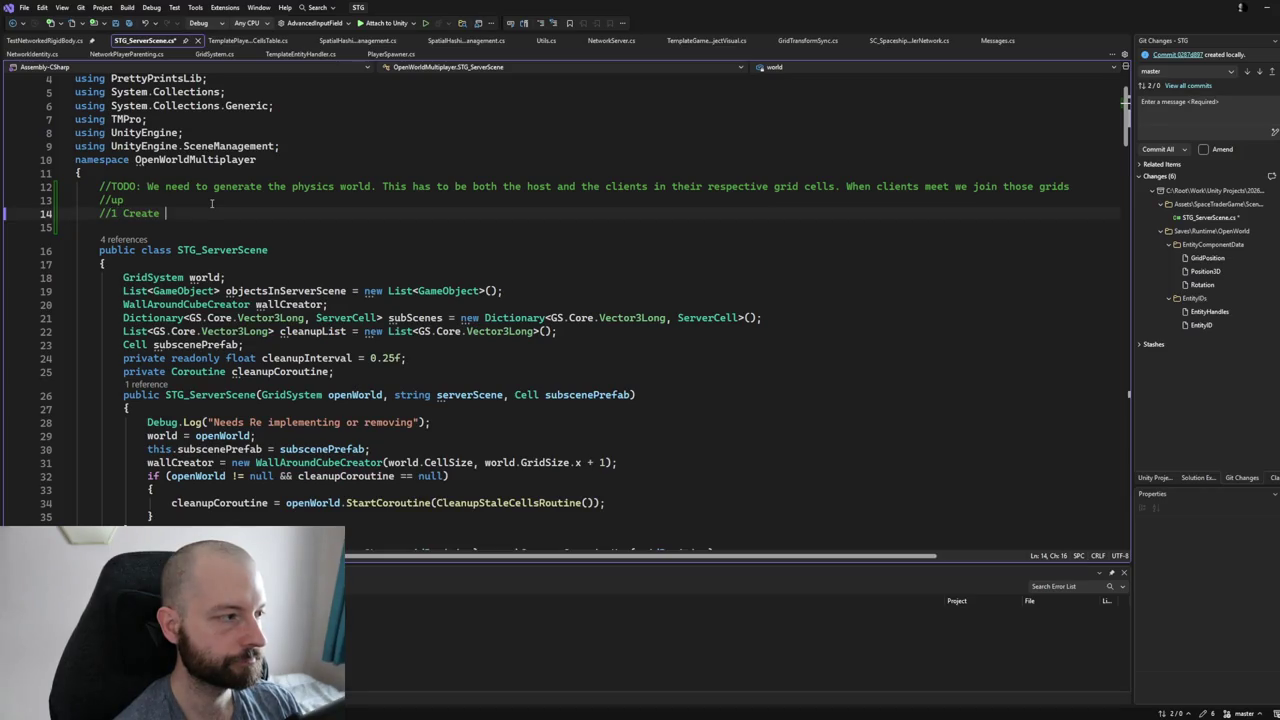
{"action": "type", "text": "g"}
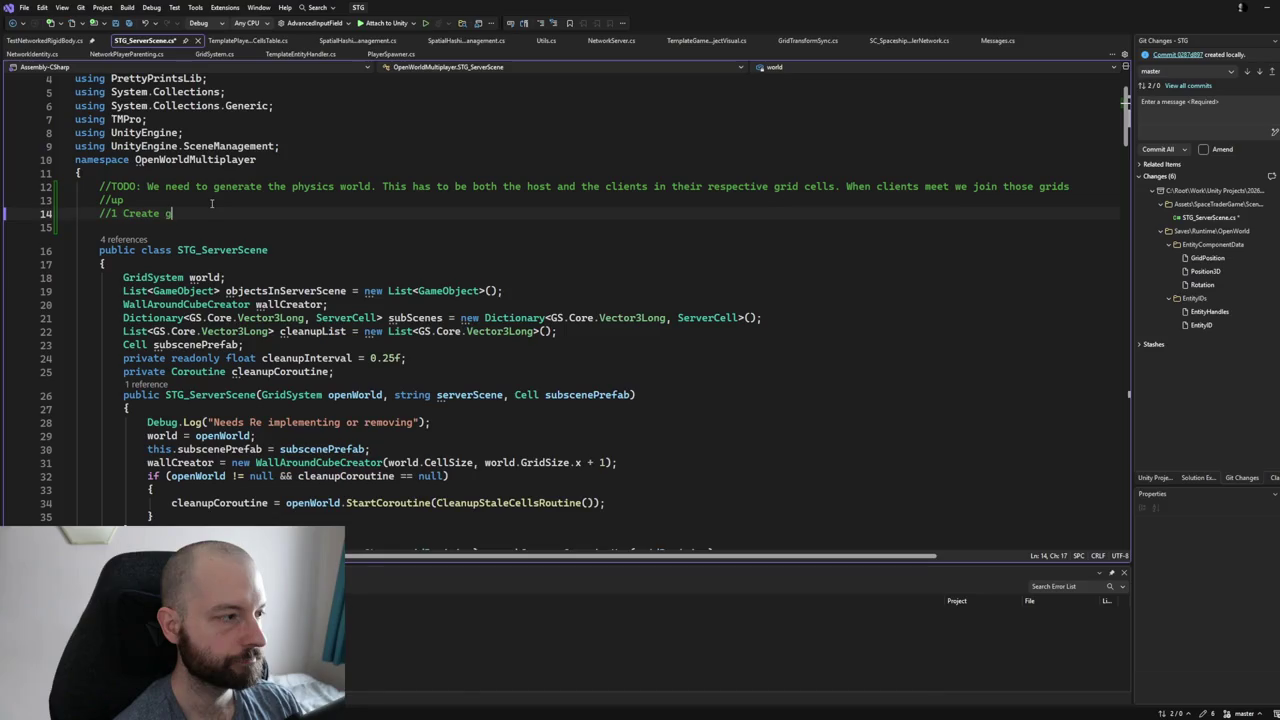
{"action": "type", "text": "rids for each"}
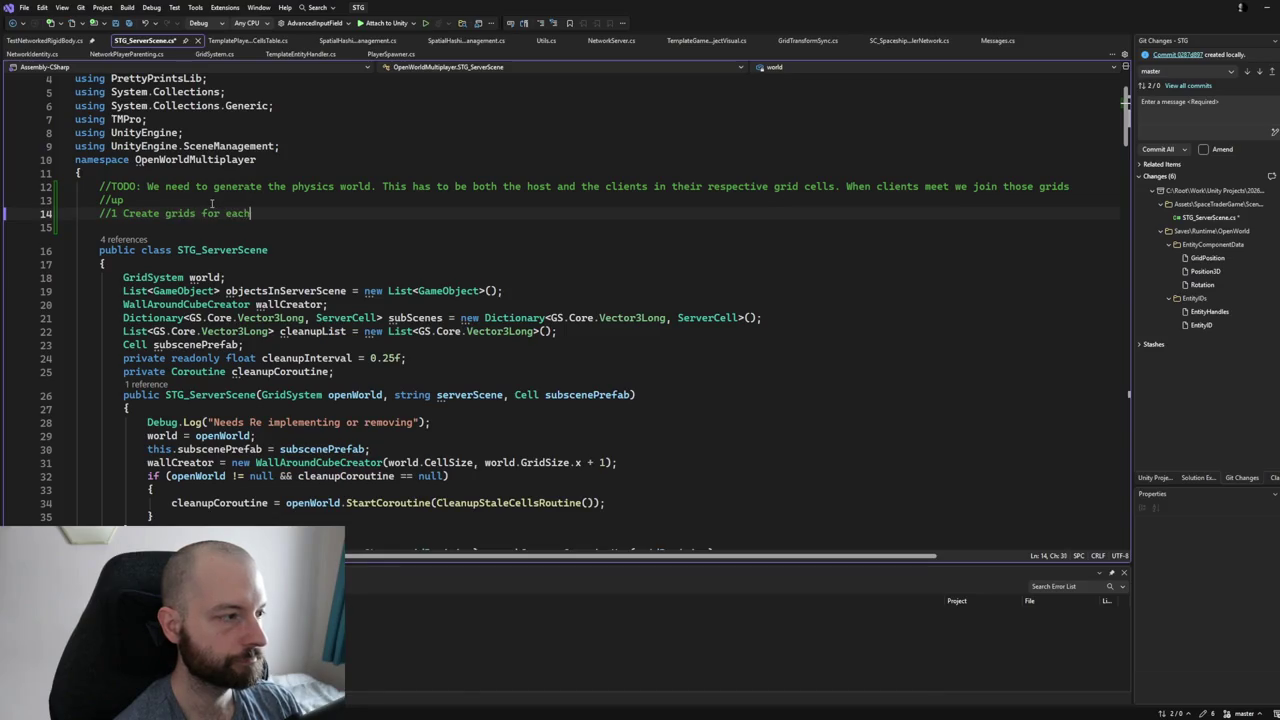
{"action": "type", "text": " player with entit"}
{"action": "key", "text": "BackSpace"}
{"action": "key", "text": "BackSpace"}
{"action": "key", "text": "BackSpace"}
{"action": "type", "text": "player with p"}
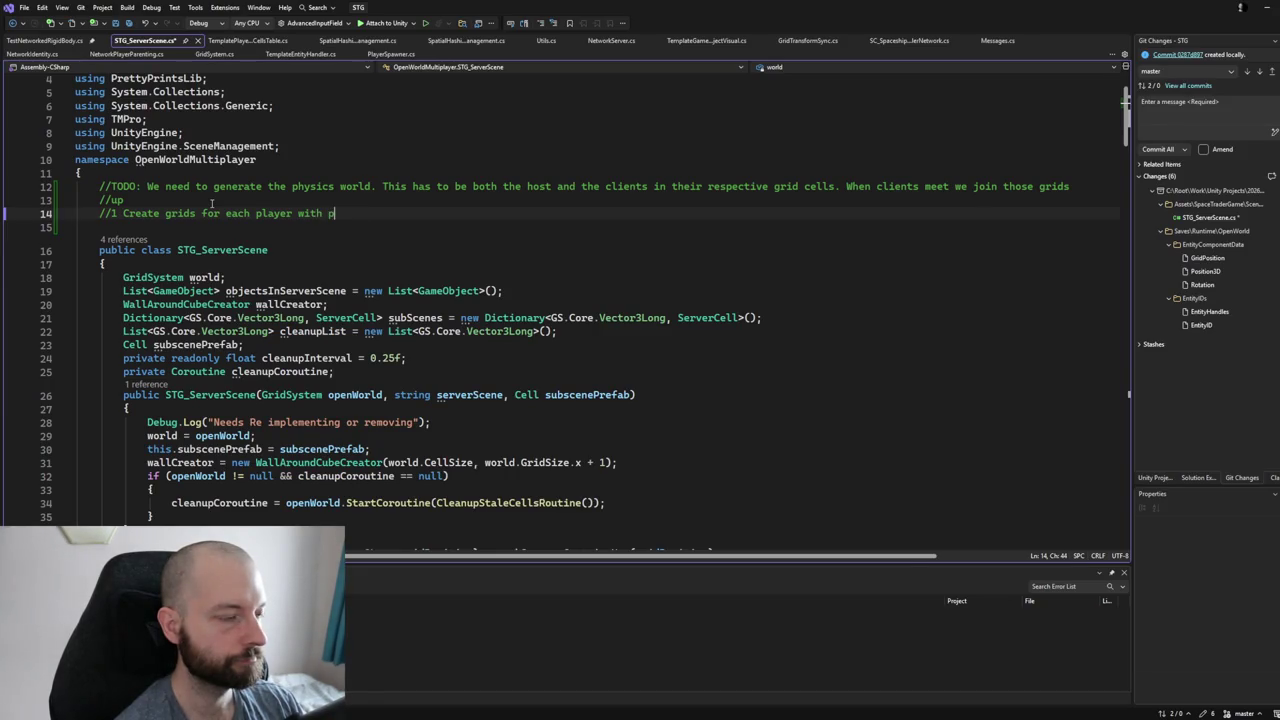
{"action": "type", "text": "hysics"}
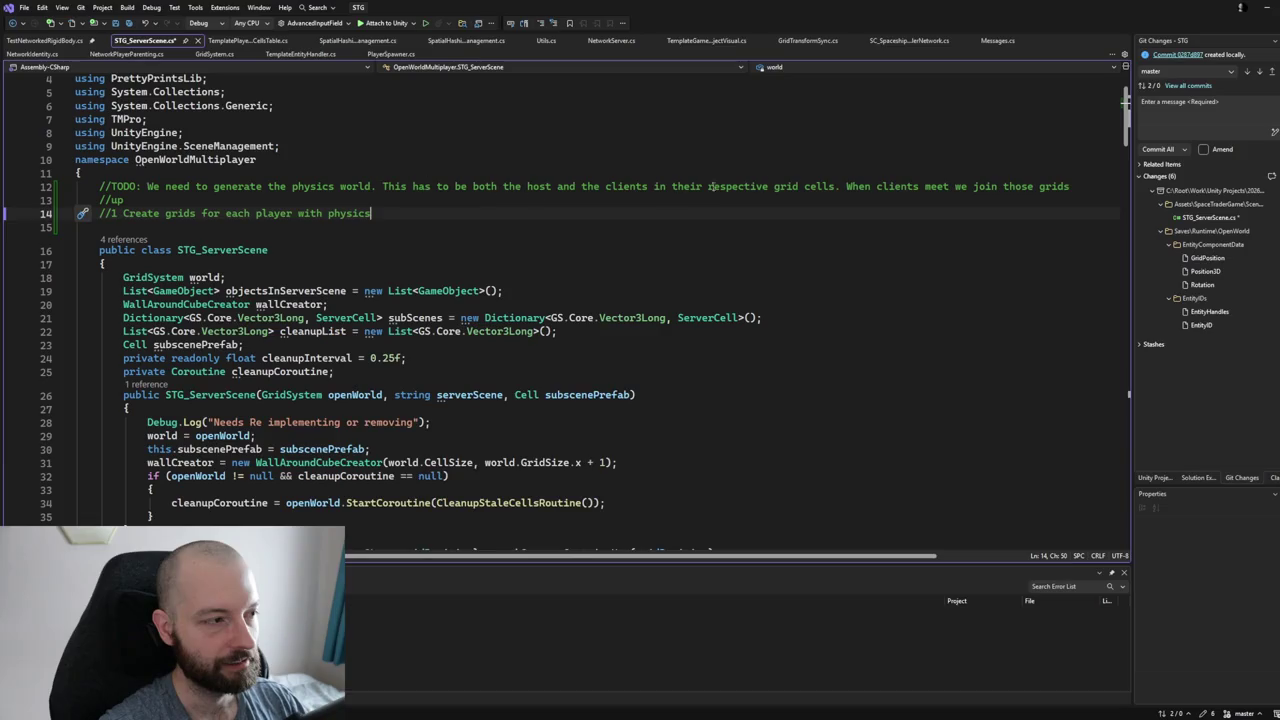
Replace the TODO with 'generate all the visible grid positions of each play - the ones on the host' and save.
{"action": "mouse_move", "coordinate": [433, 221]}
{"action": "left_mouse_down"}
{"action": "mouse_move", "coordinate": [110, 201]}
{"action": "mouse_move", "coordinate": [180, 175]}
{"action": "mouse_move", "coordinate": [143, 186]}
{"action": "left_mouse_up"}
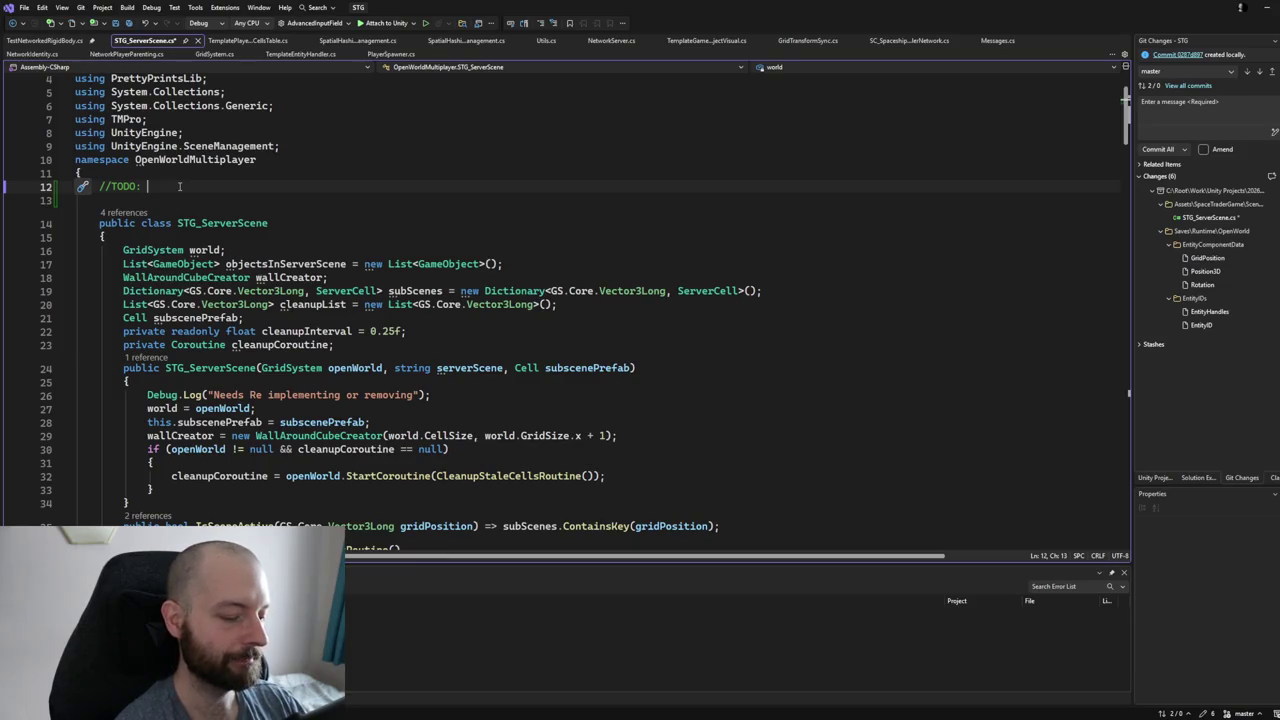
{"action": "type", "text": "We"}
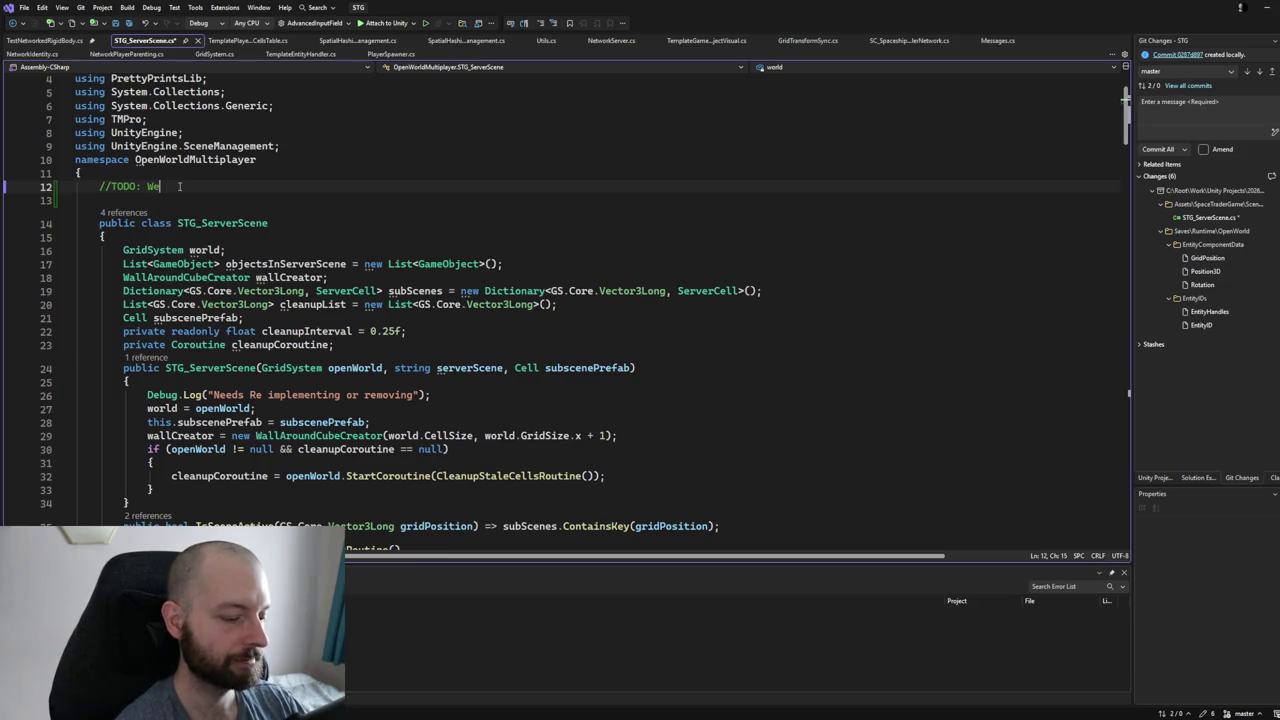
{"action": "type", "text": " need to generate all the visible grid po"}
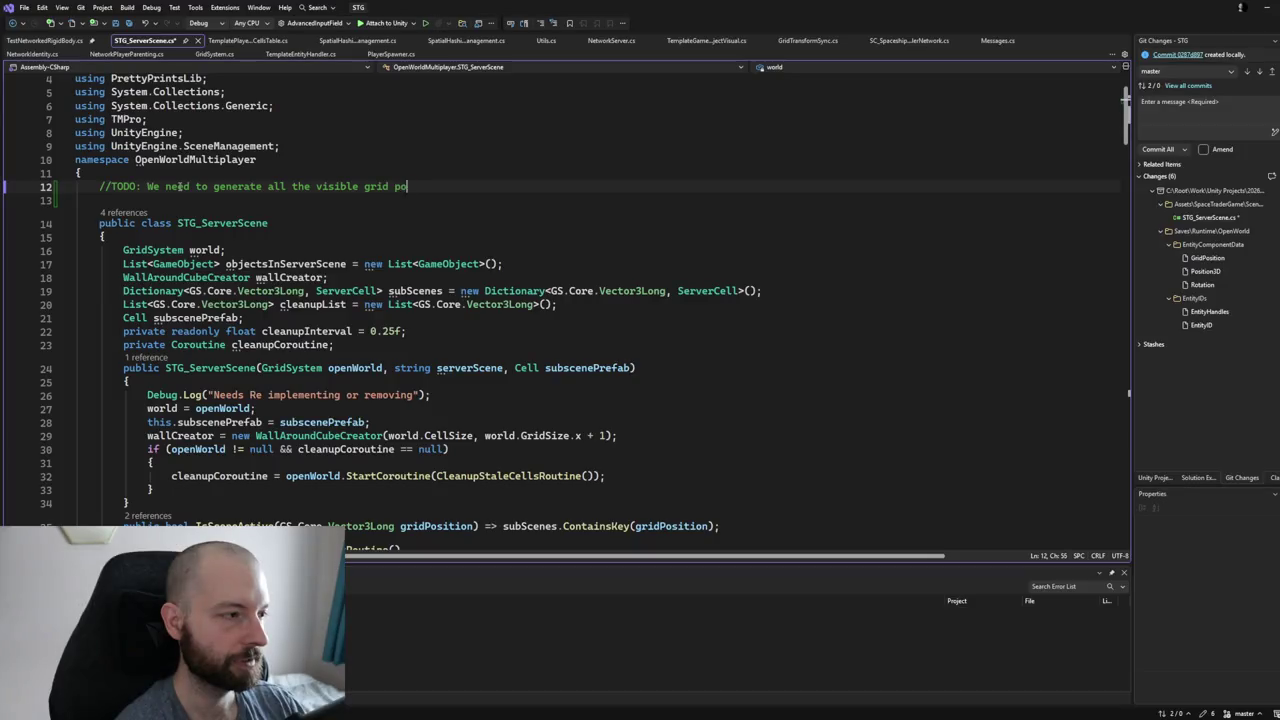
{"action": "type", "text": "sitions of eac"}
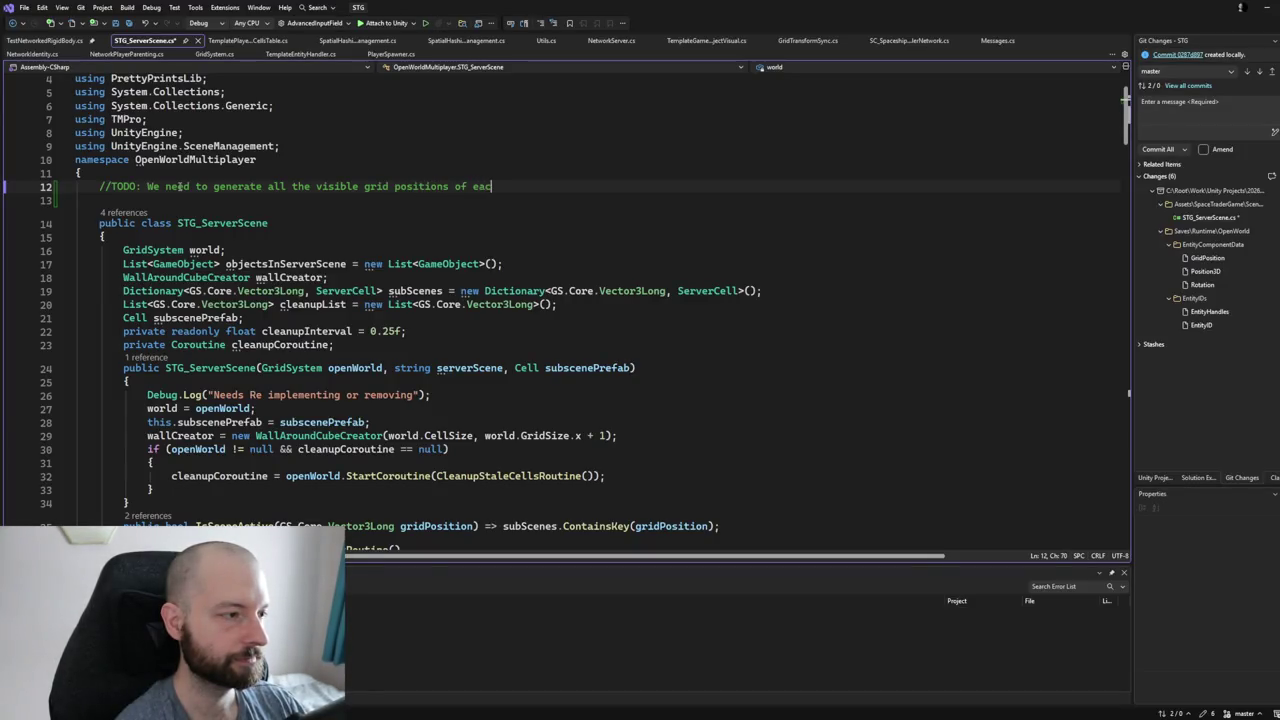
{"action": "type", "text": "h play - the ones o"}
{"action": "type", "text": "n the host"}
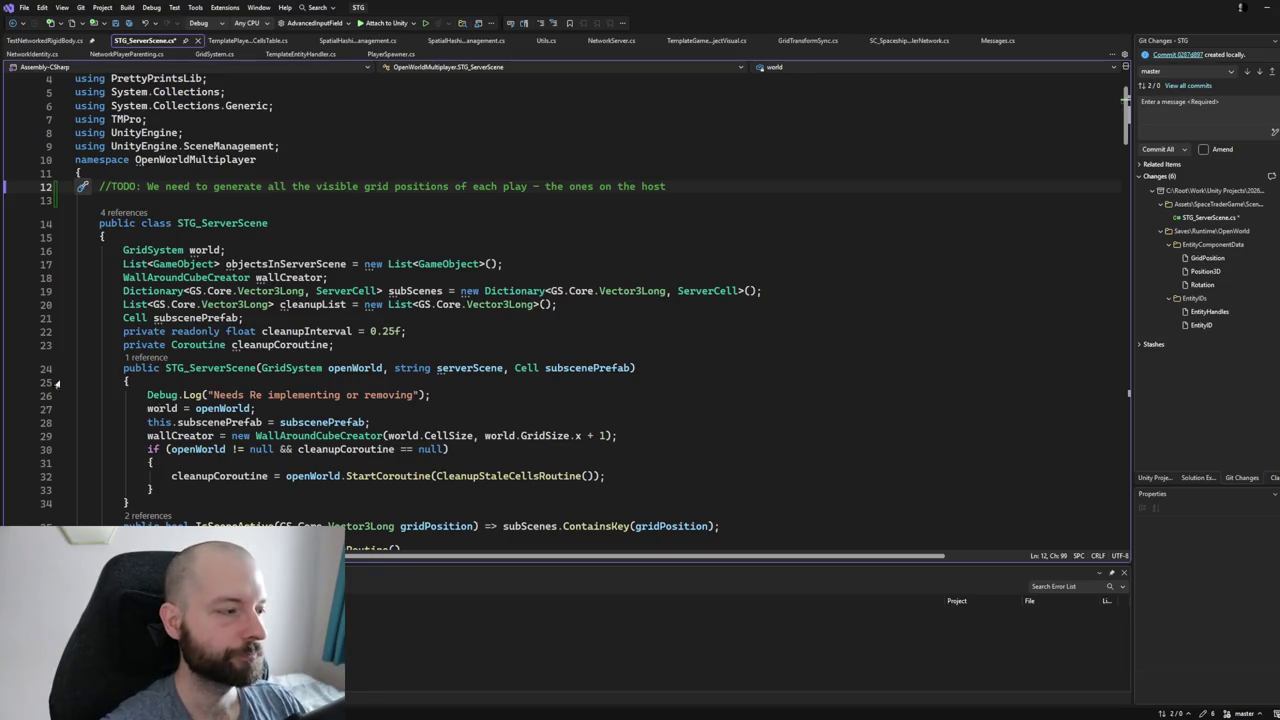
{"action": "left_click", "coordinate": [263, 210]}
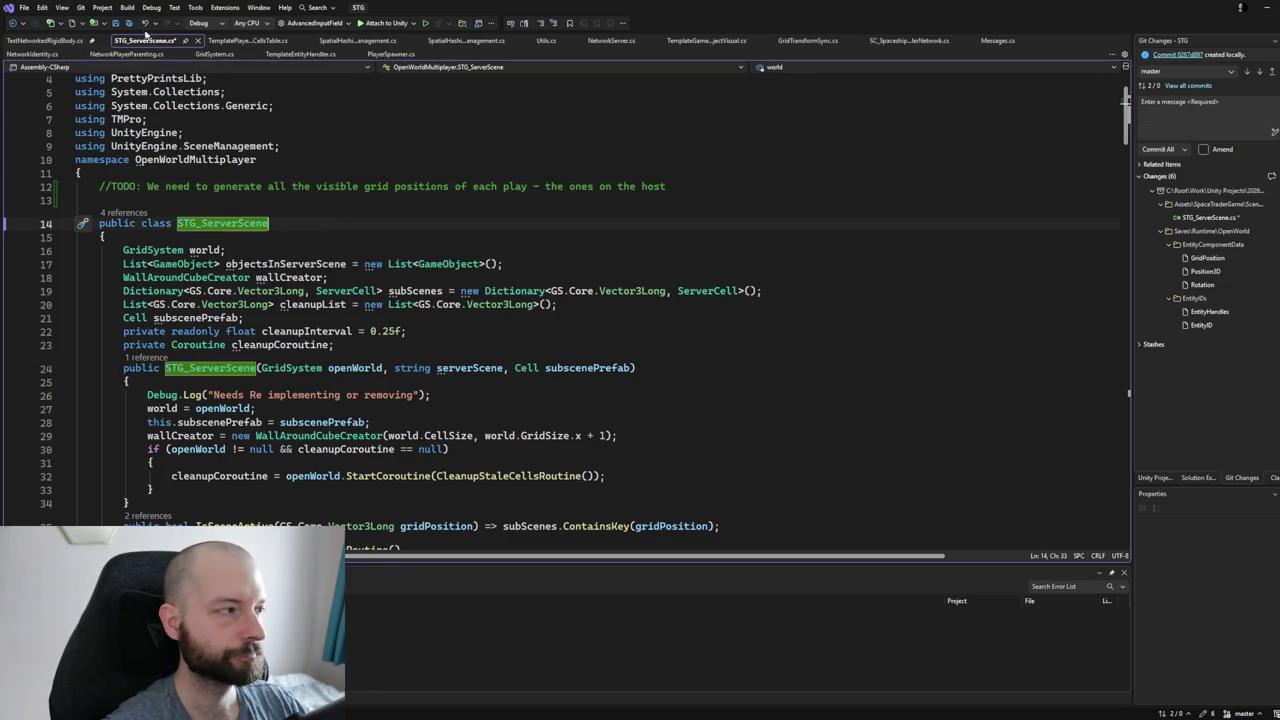
{"action": "left_click", "coordinate": [127, 22]}
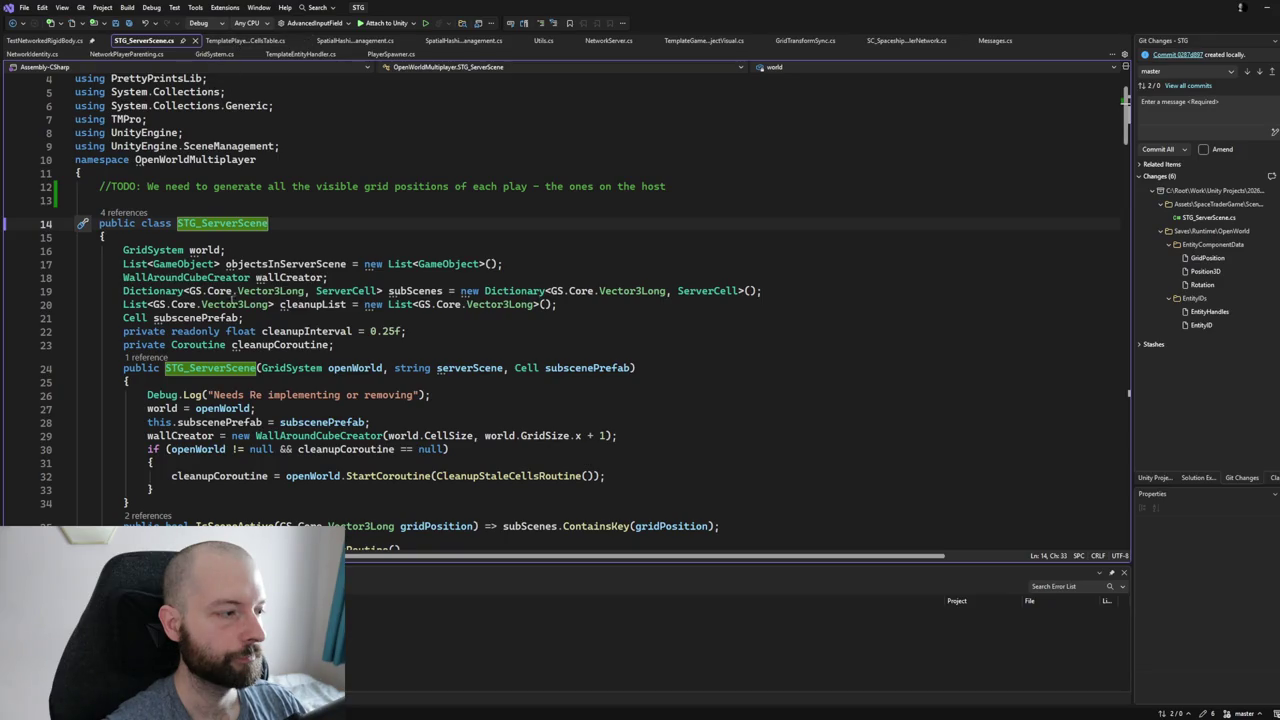
{"action": "scroll", "coordinate": [273, 392], "scroll_direction": "down", "scroll_amount": 5}
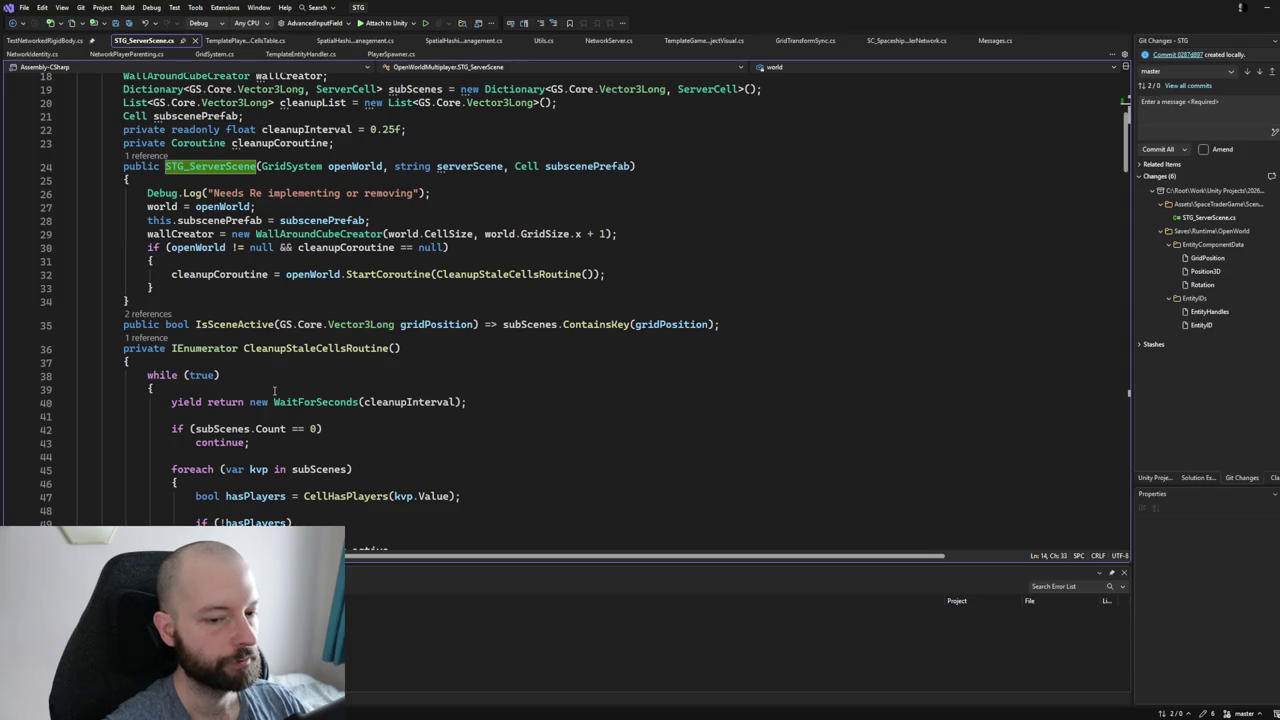
{"action": "scroll", "coordinate": [273, 392], "scroll_direction": "down", "scroll_amount": 1}
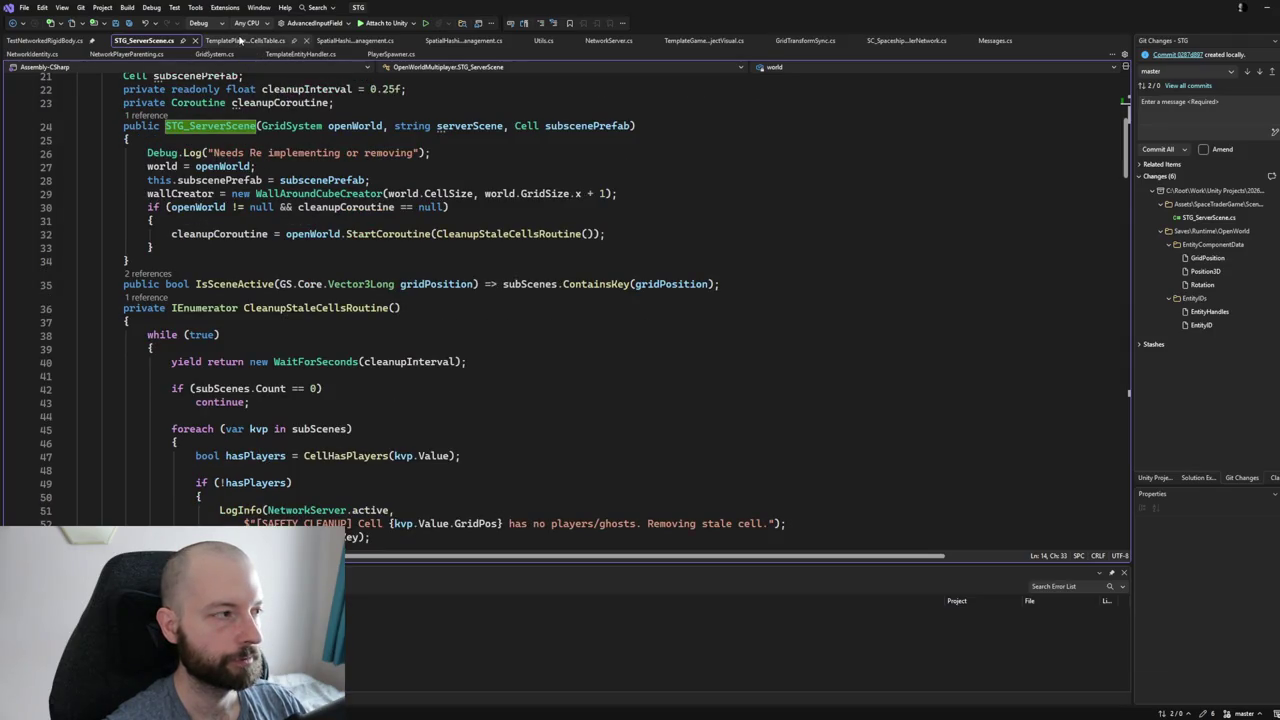
{"action": "left_click", "coordinate": [240, 40]}
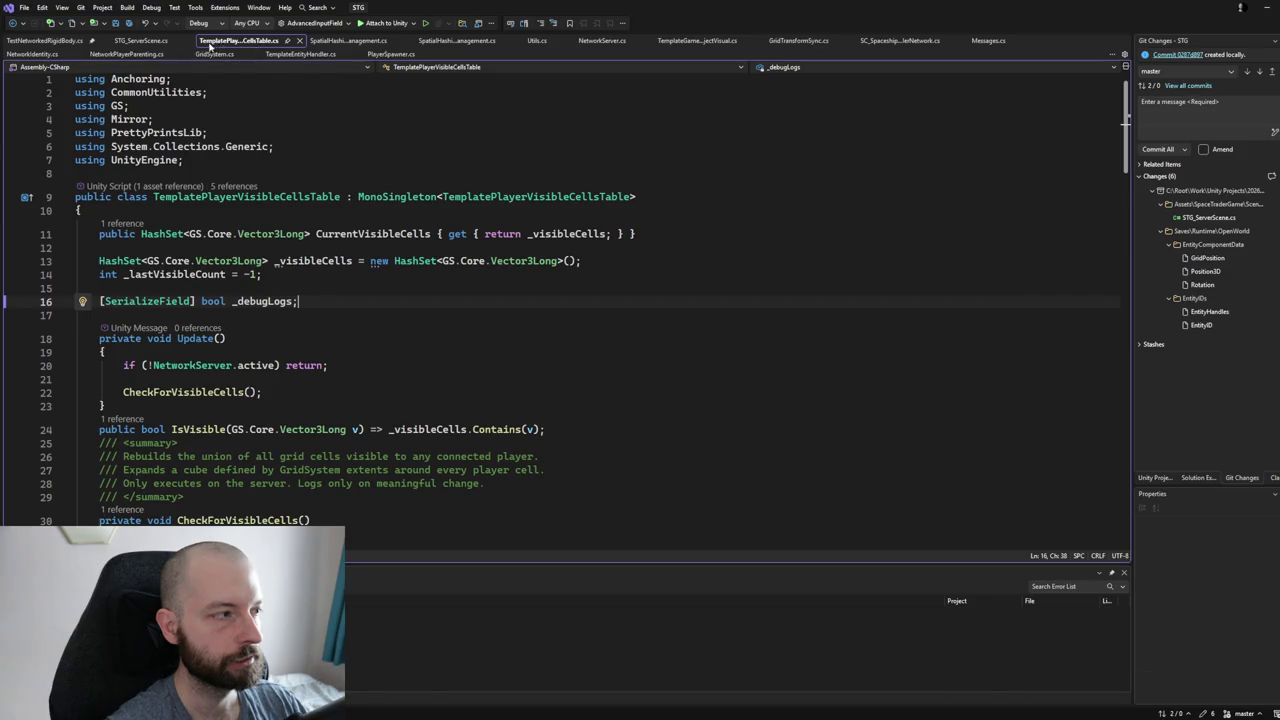
{"action": "left_click", "coordinate": [153, 42]}
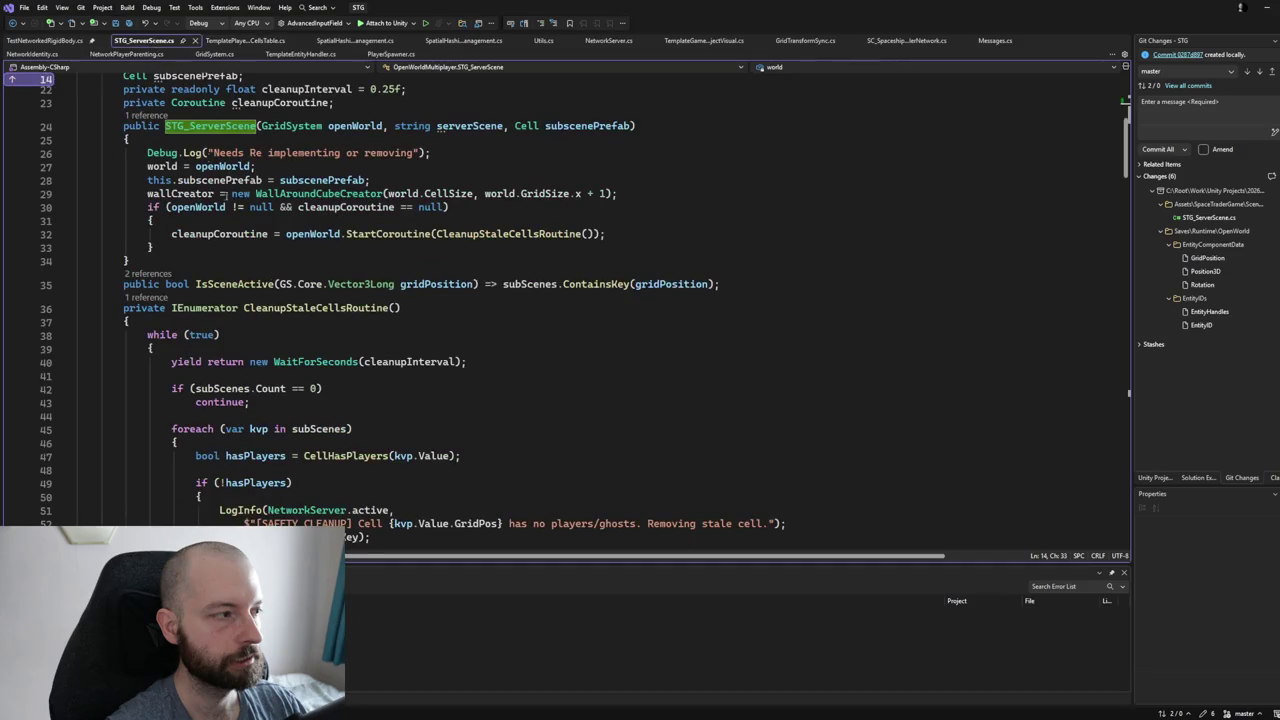
{"action": "scroll", "coordinate": [219, 203], "scroll_direction": "up", "scroll_amount": 3}
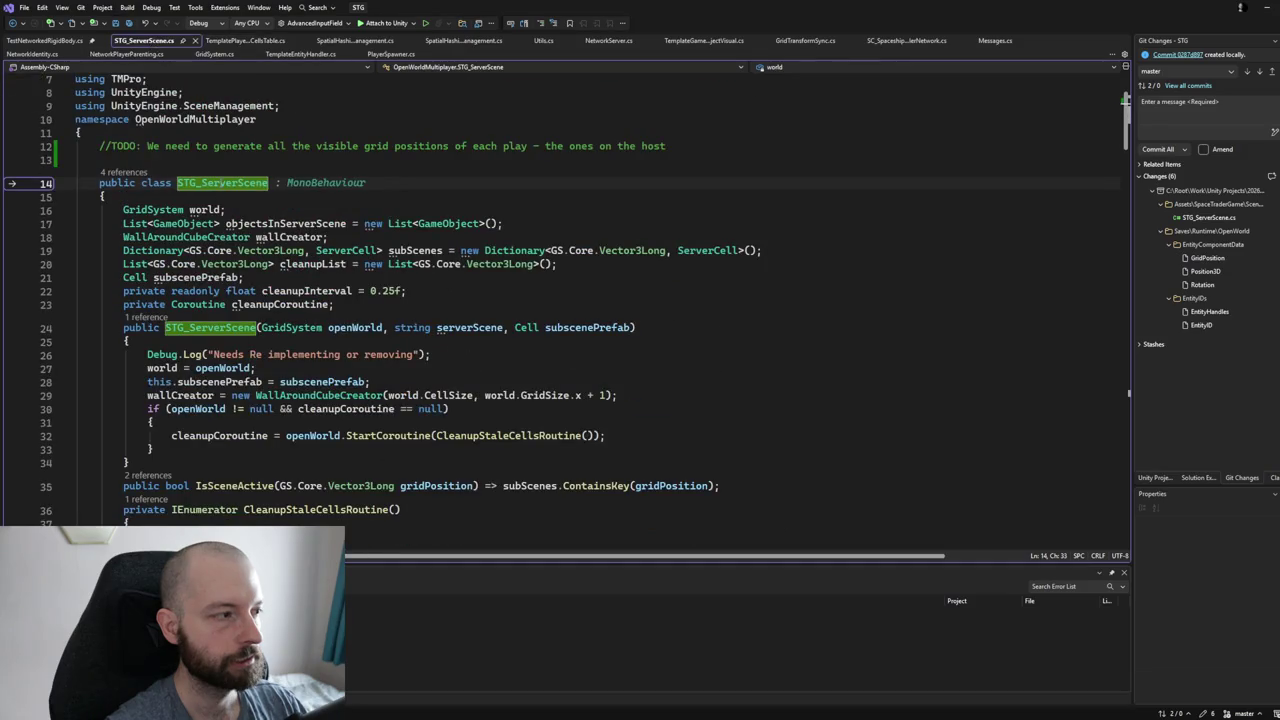
{"action": "left_click", "coordinate": [217, 183]}
{"action": "scroll", "coordinate": [265, 181], "scroll_direction": "down", "scroll_amount": 2}
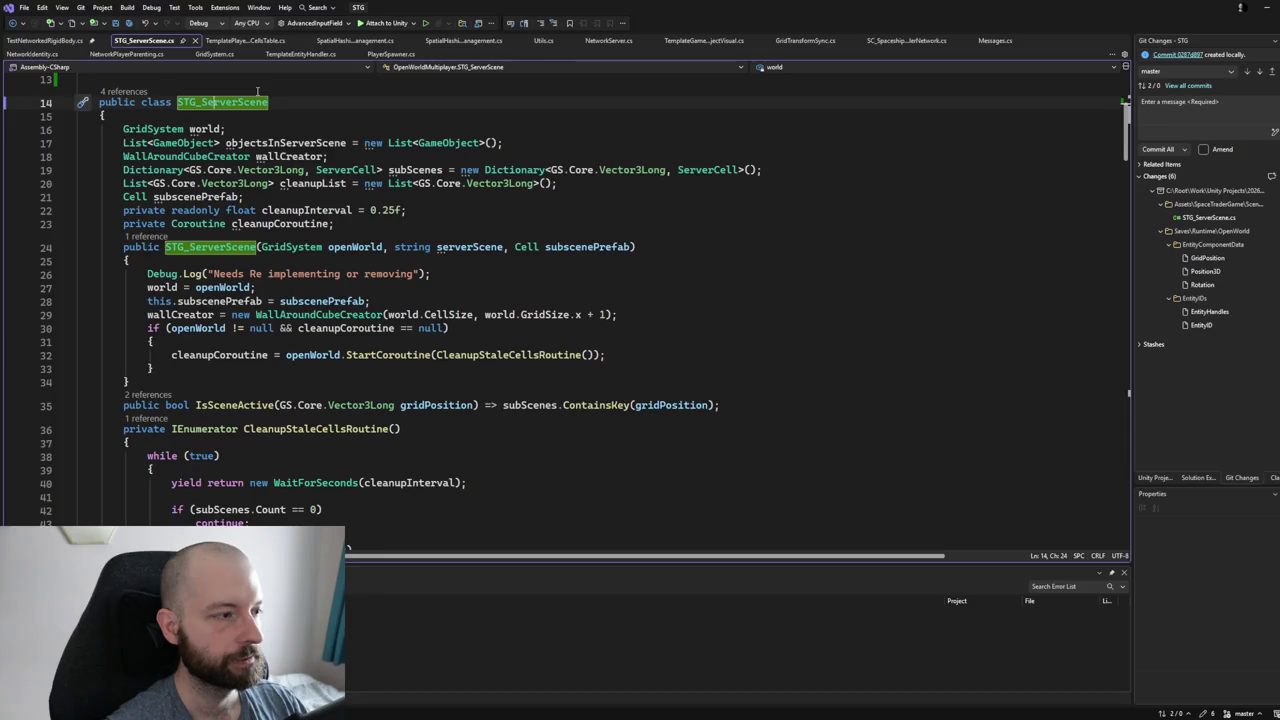
{"action": "scroll", "coordinate": [257, 91], "scroll_direction": "down", "scroll_amount": 2}
{"action": "scroll", "coordinate": [257, 88], "scroll_direction": "down", "scroll_amount": 3}
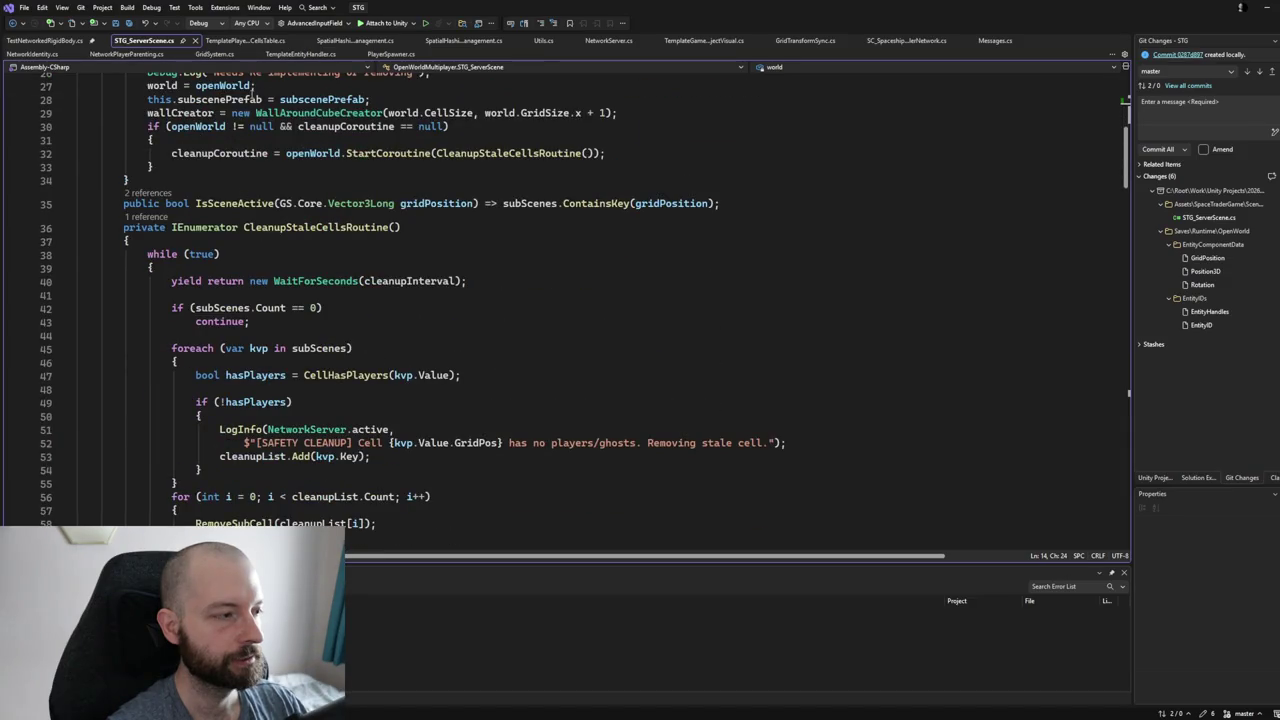
{"action": "scroll", "coordinate": [257, 93], "scroll_direction": "up", "scroll_amount": 6}
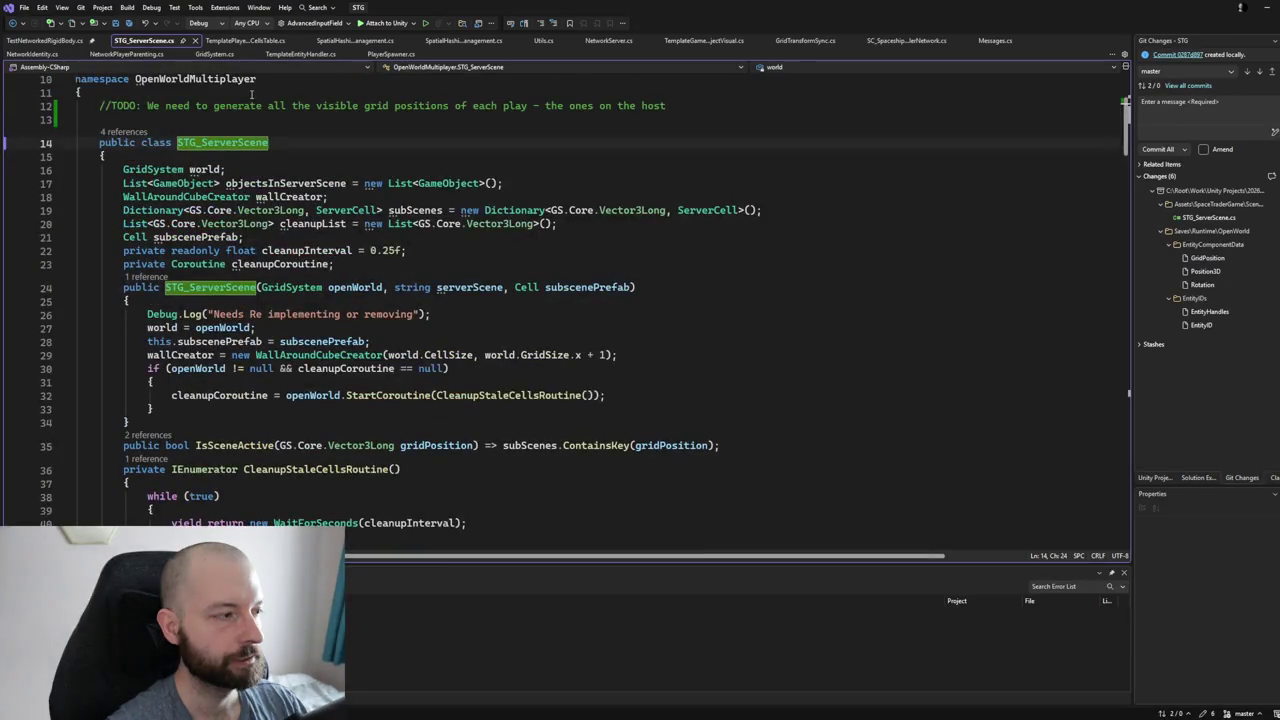
{"action": "scroll", "coordinate": [252, 95], "scroll_direction": "down", "scroll_amount": 20}
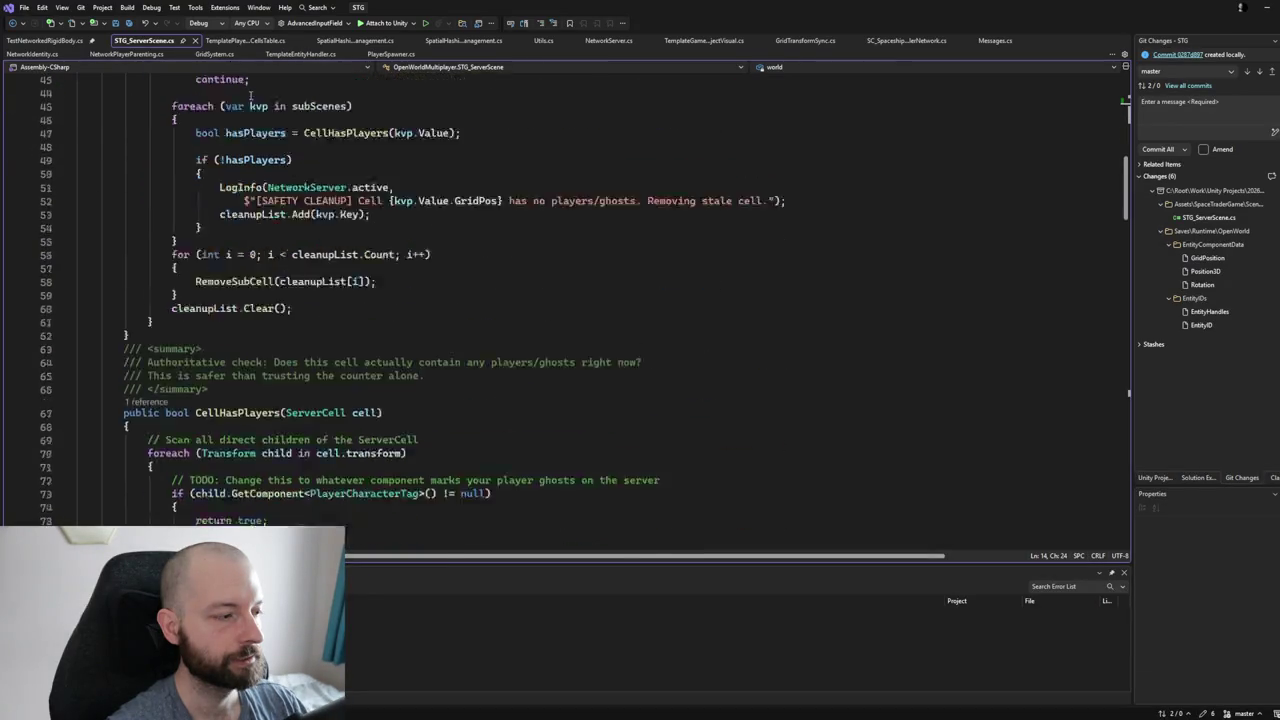
{"action": "scroll", "coordinate": [250, 95], "scroll_direction": "down", "scroll_amount": 10}
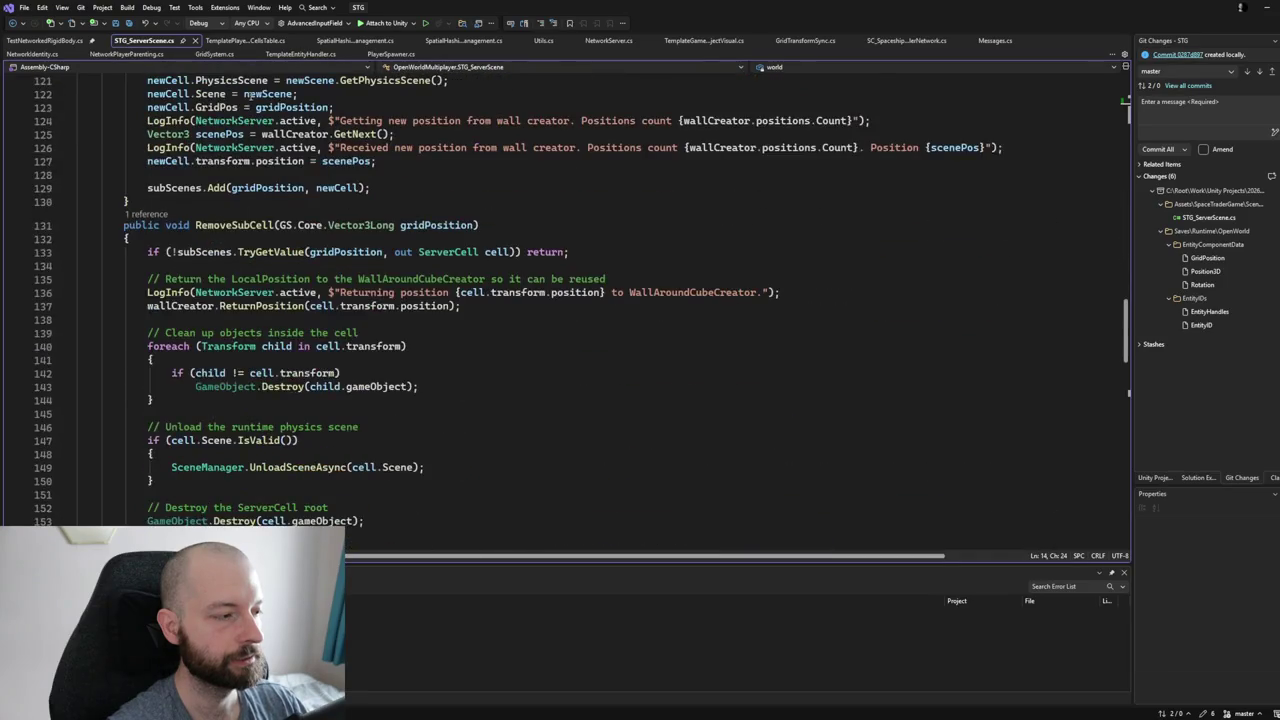
{"action": "scroll", "coordinate": [252, 92], "scroll_direction": "down", "scroll_amount": 8}
{"action": "scroll", "coordinate": [252, 92], "scroll_direction": "down", "scroll_amount": 6}
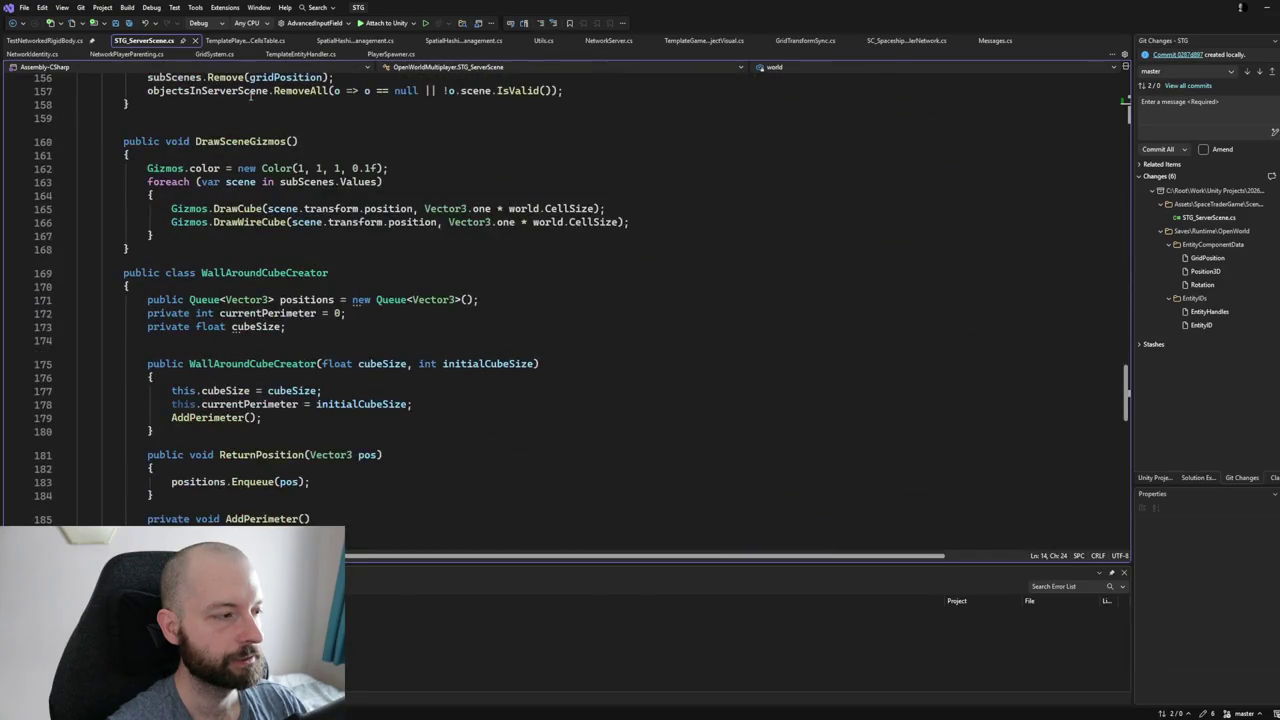
{"action": "scroll", "coordinate": [250, 95], "scroll_direction": "down", "scroll_amount": 3}
{"action": "scroll", "coordinate": [250, 95], "scroll_direction": "up", "scroll_amount": 4}
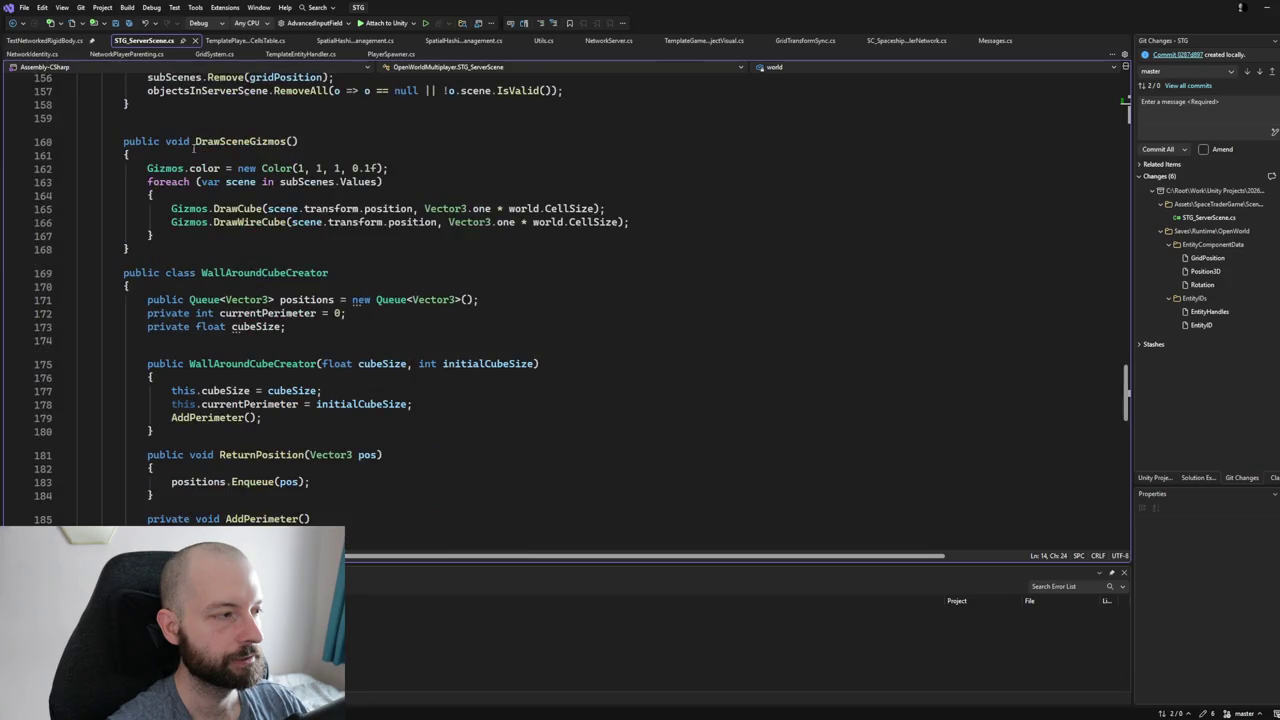
{"action": "left_click", "coordinate": [63, 274]}
{"action": "scroll", "coordinate": [65, 280], "scroll_direction": "up", "scroll_amount": 18}
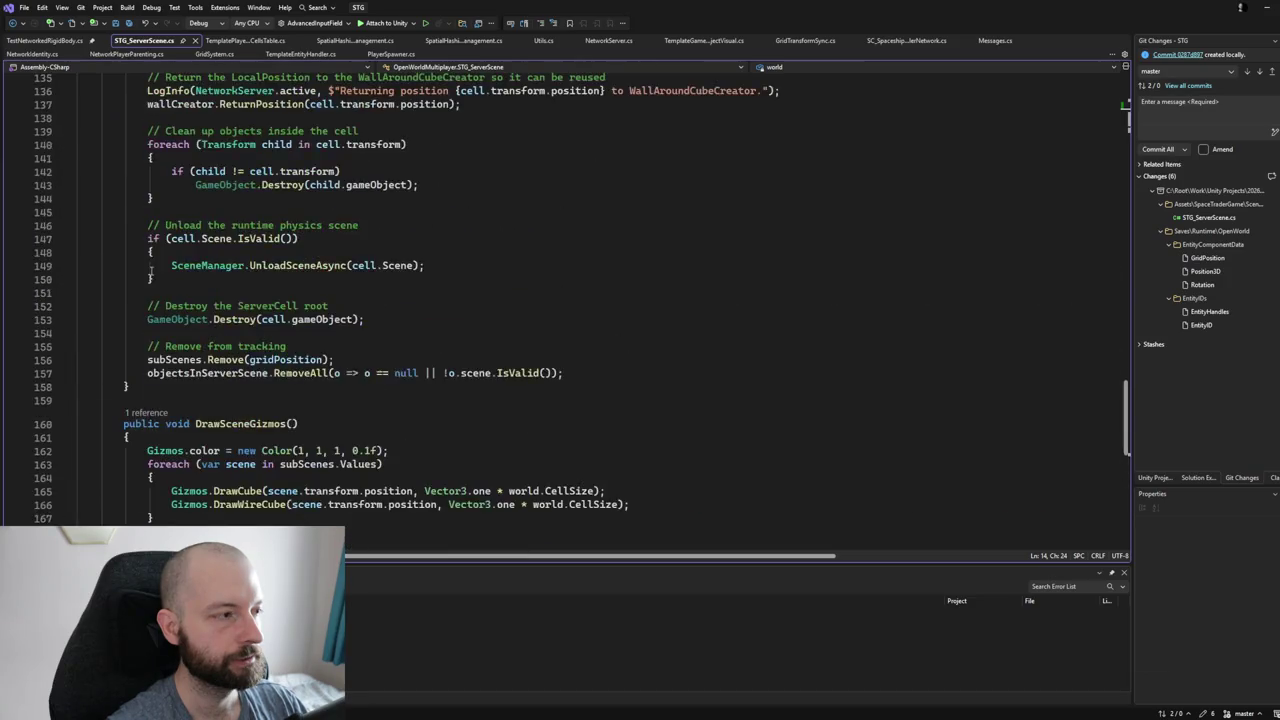
{"action": "scroll", "coordinate": [150, 269], "scroll_direction": "up", "scroll_amount": 17}
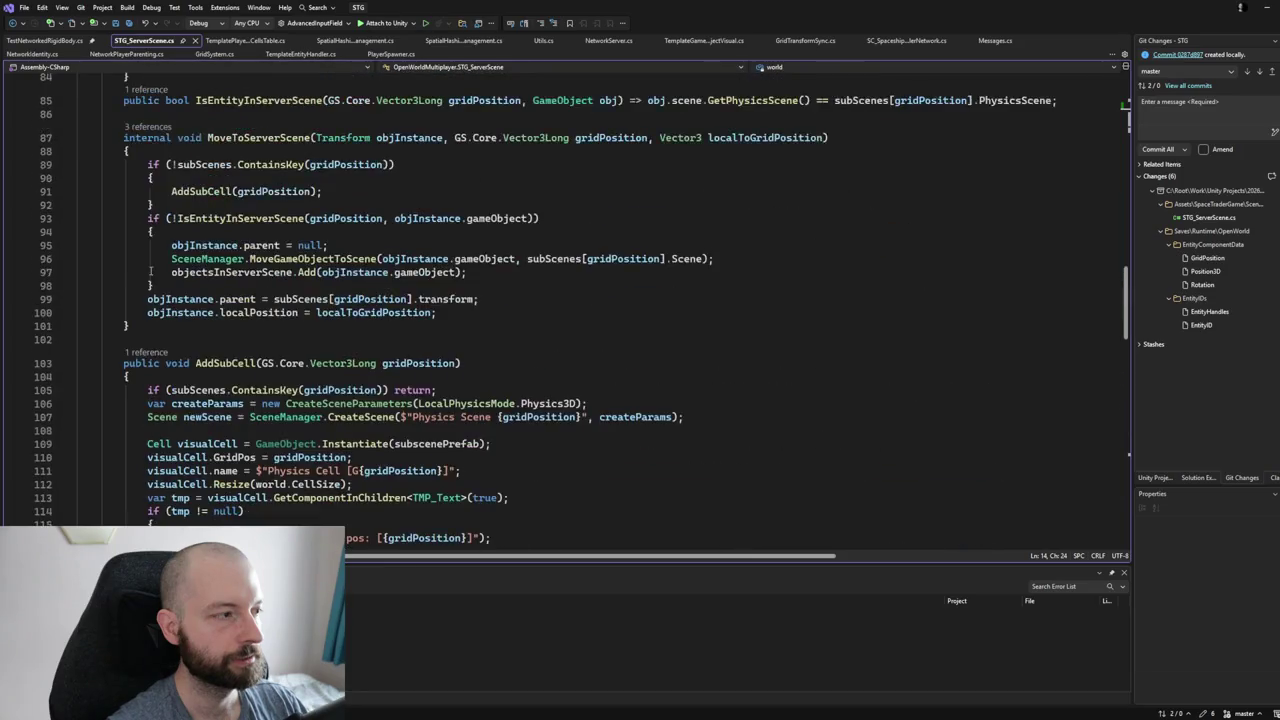
{"action": "scroll", "coordinate": [150, 269], "scroll_direction": "up", "scroll_amount": 14}
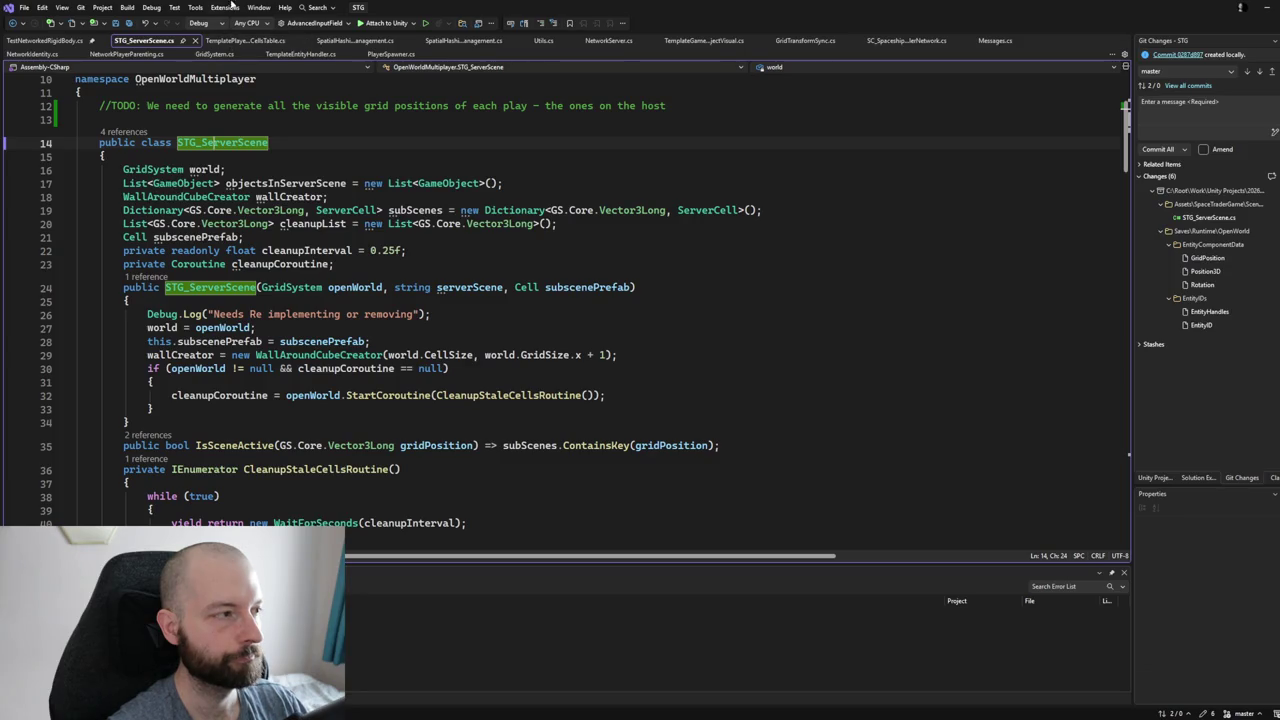
{"action": "left_click", "coordinate": [103, 41]}
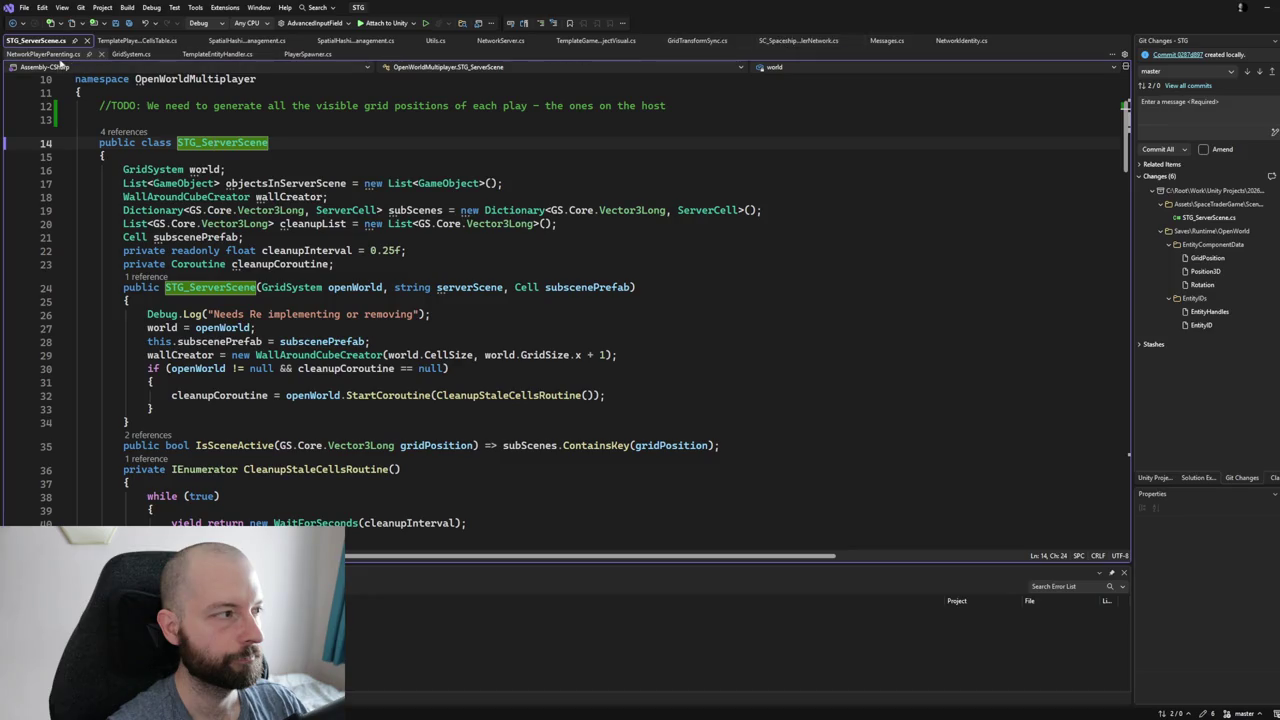
{"action": "left_click", "coordinate": [245, 41]}
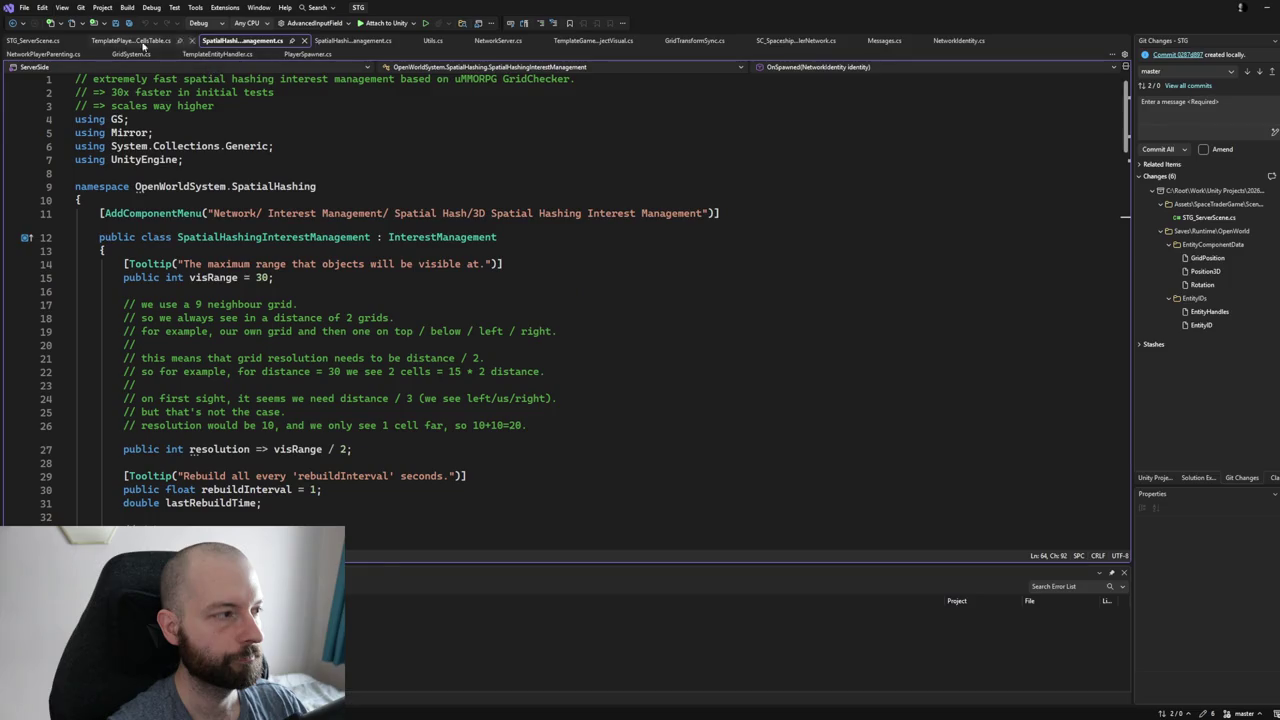
{"action": "left_click", "coordinate": [100, 41]}
{"action": "left_click", "coordinate": [274, 197]}
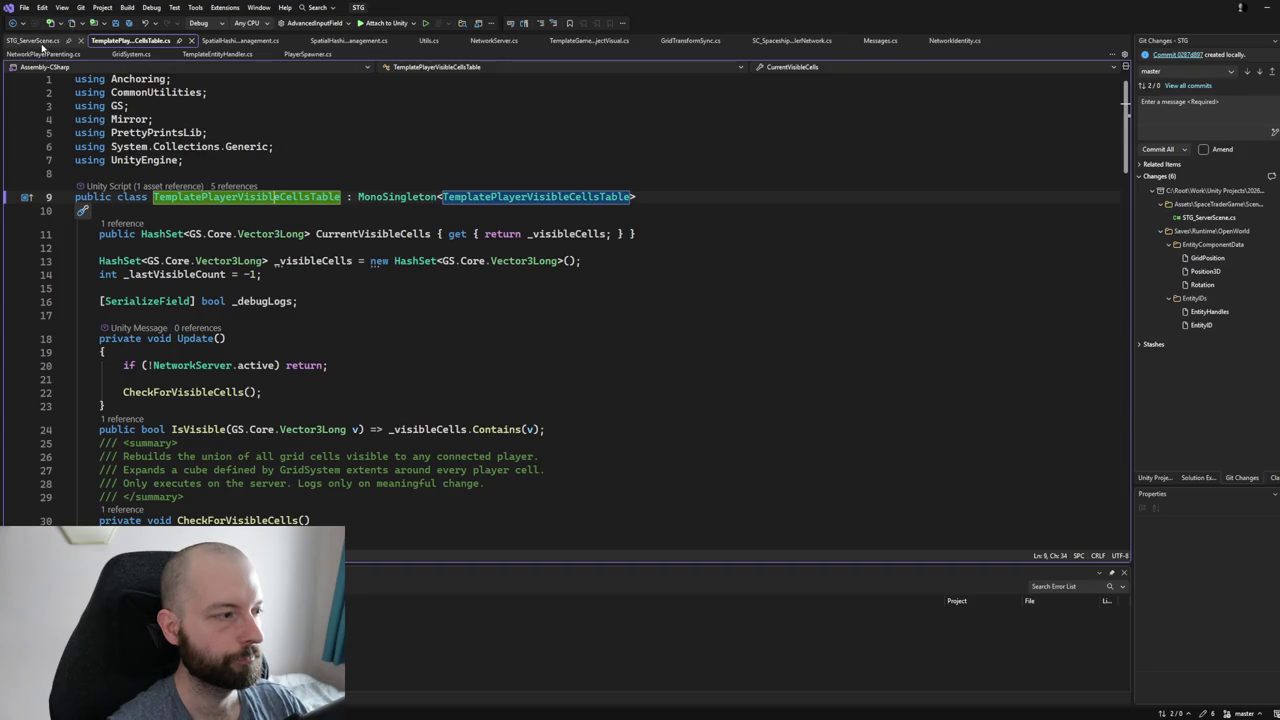
{"action": "scroll", "coordinate": [163, 207], "scroll_direction": "down", "scroll_amount": 8}
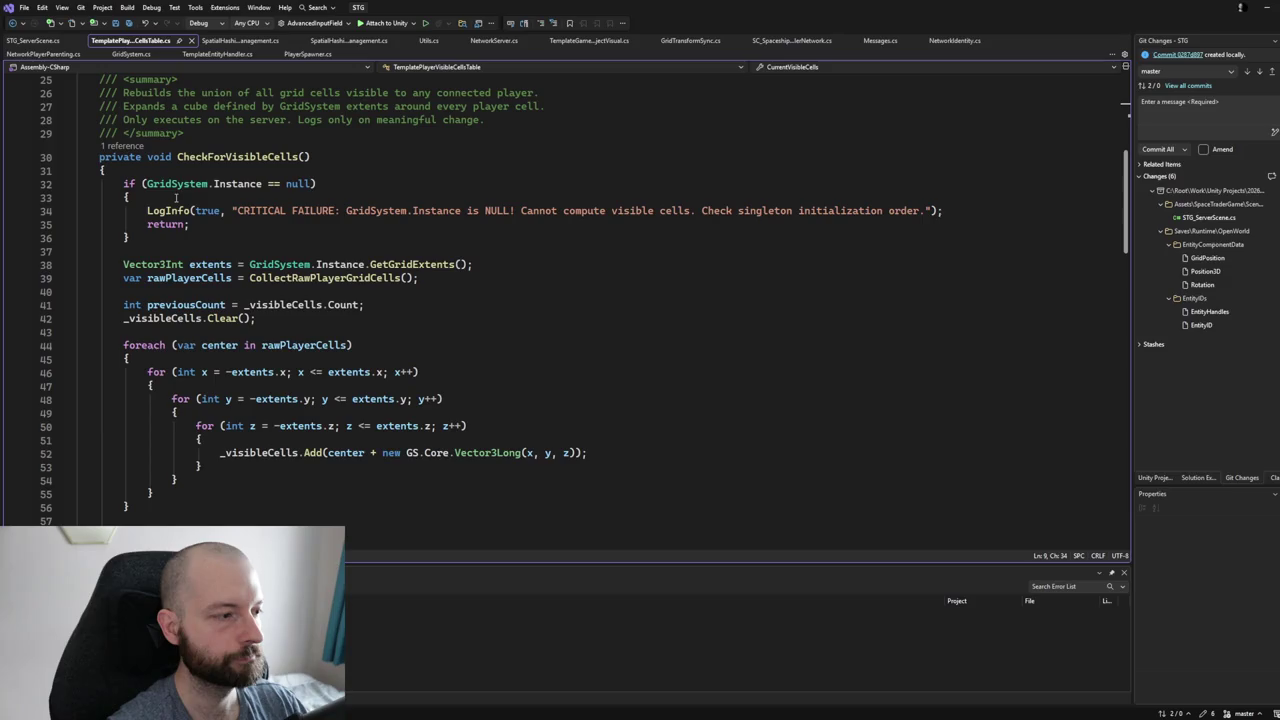
{"action": "scroll", "coordinate": [176, 198], "scroll_direction": "down", "scroll_amount": 3}
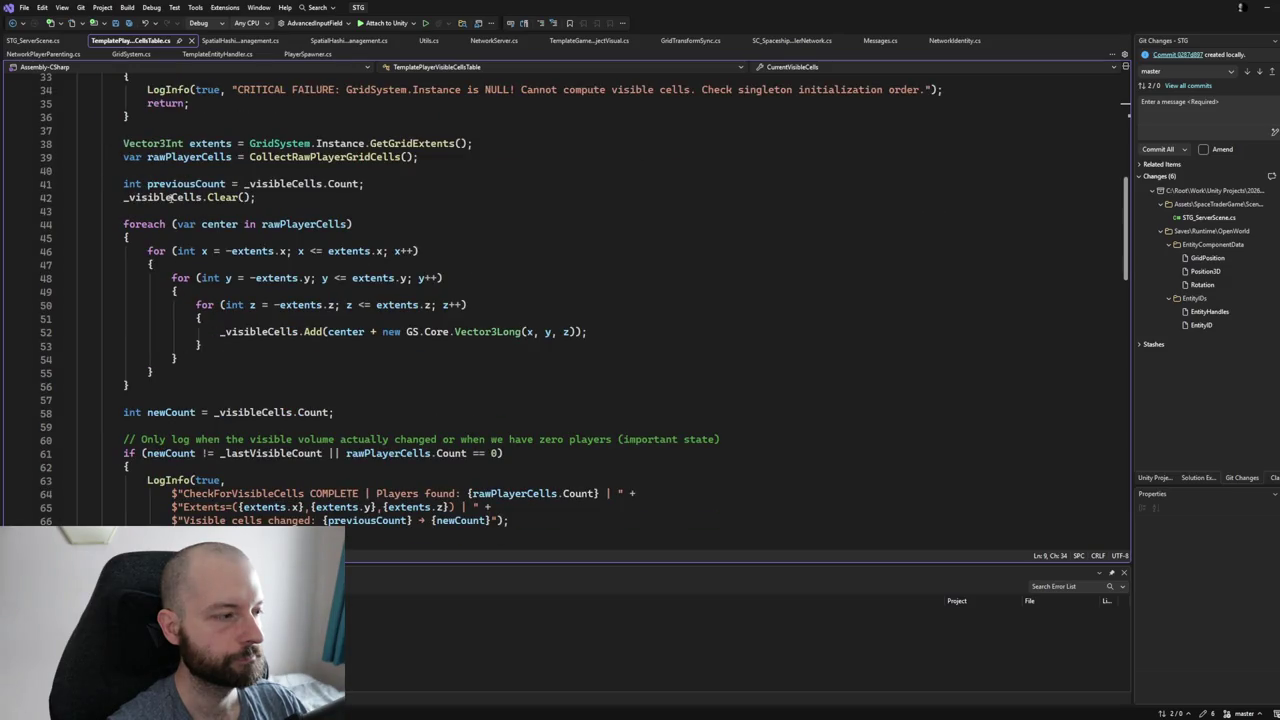
{"action": "scroll", "coordinate": [170, 197], "scroll_direction": "down", "scroll_amount": 13}
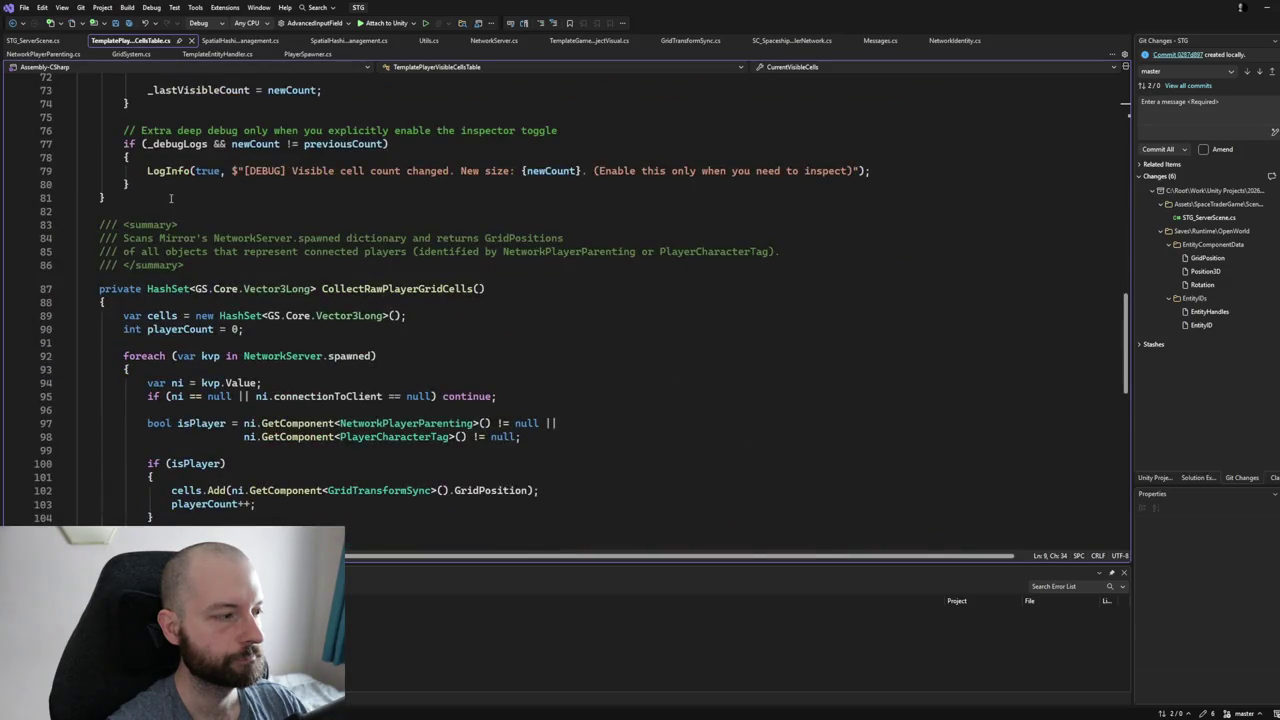
{"action": "scroll", "coordinate": [171, 198], "scroll_direction": "down", "scroll_amount": 3}
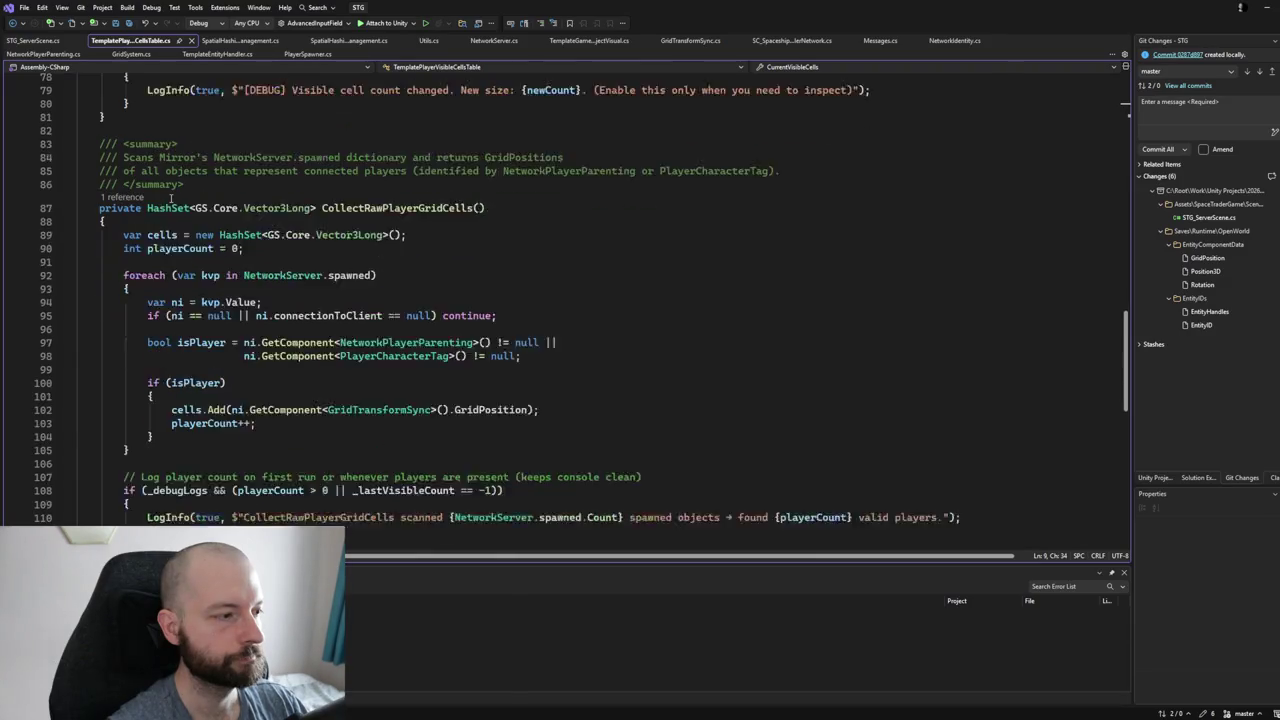
{"action": "scroll", "coordinate": [342, 285], "scroll_direction": "down", "scroll_amount": 3}
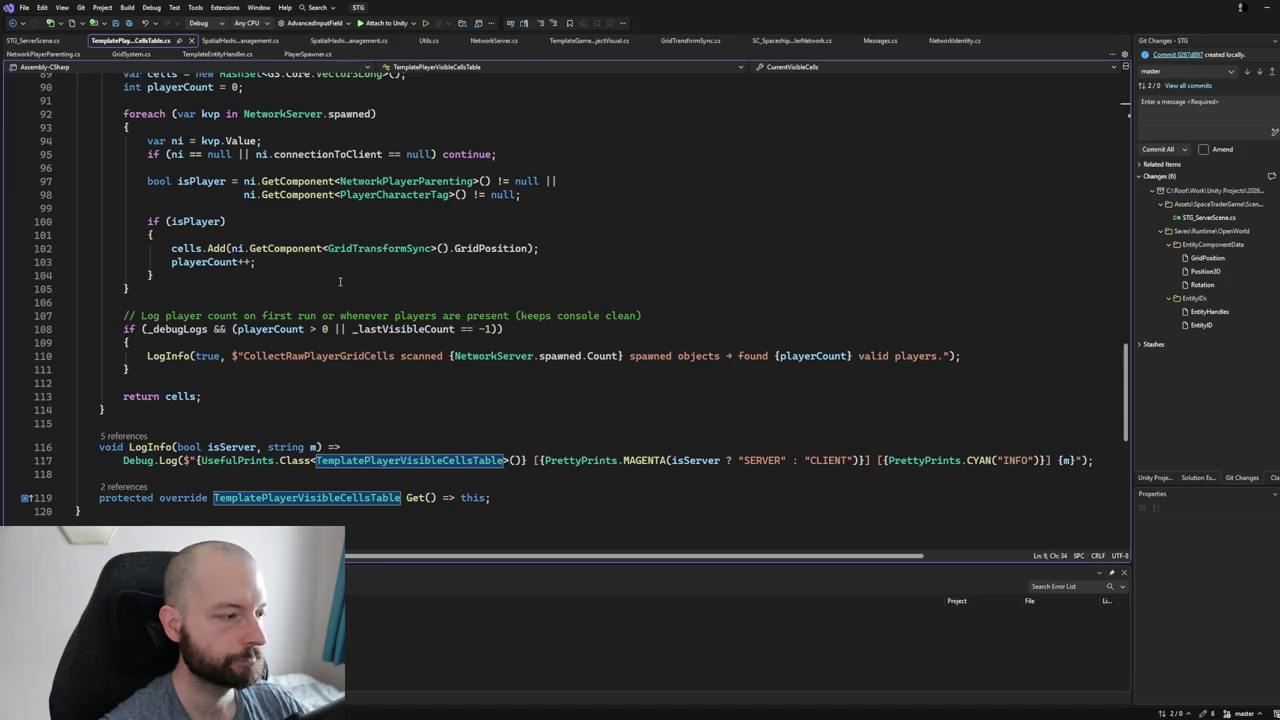
{"action": "scroll", "coordinate": [340, 282], "scroll_direction": "up", "scroll_amount": 7}
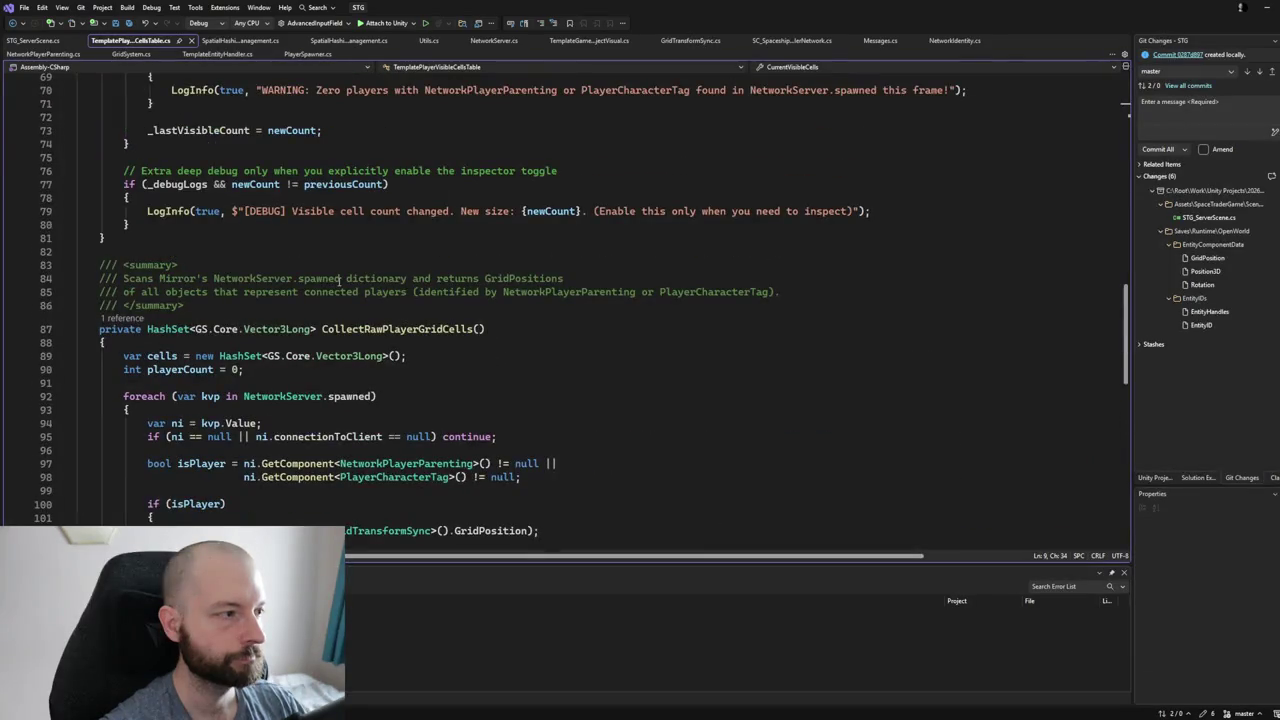
{"action": "scroll", "coordinate": [340, 282], "scroll_direction": "up", "scroll_amount": 2}
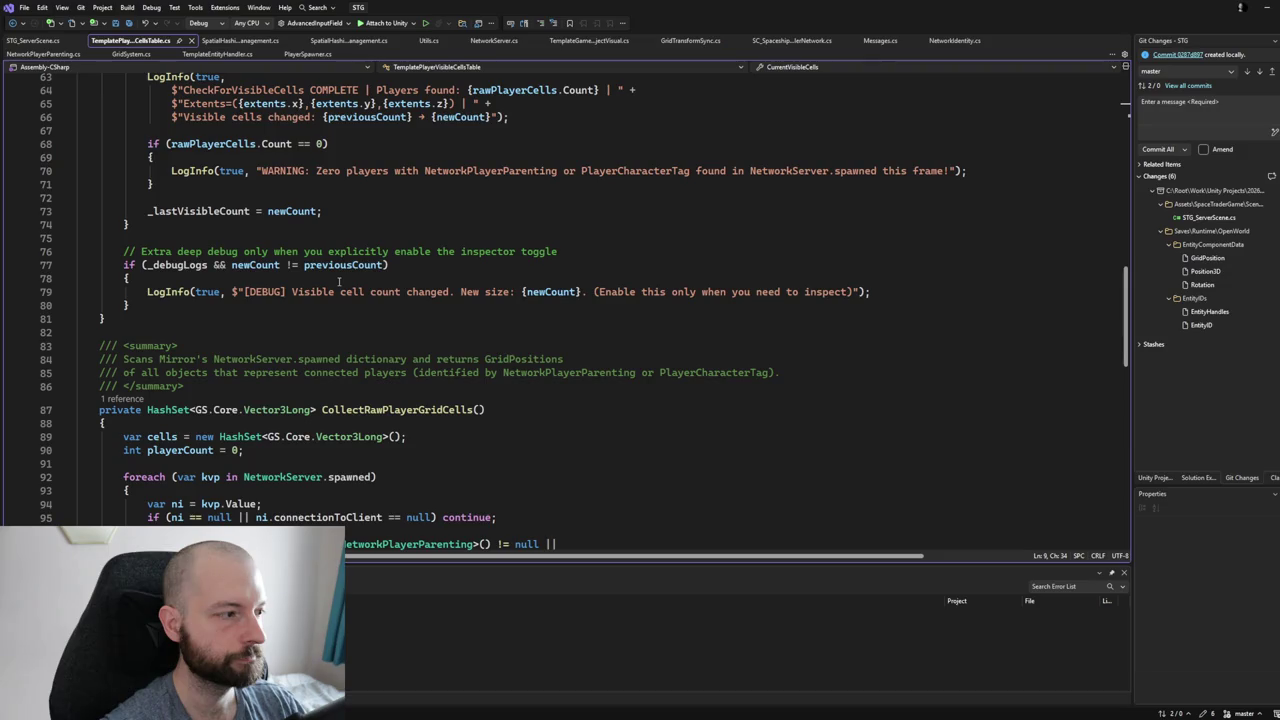
{"action": "scroll", "coordinate": [340, 282], "scroll_direction": "up", "scroll_amount": 3}
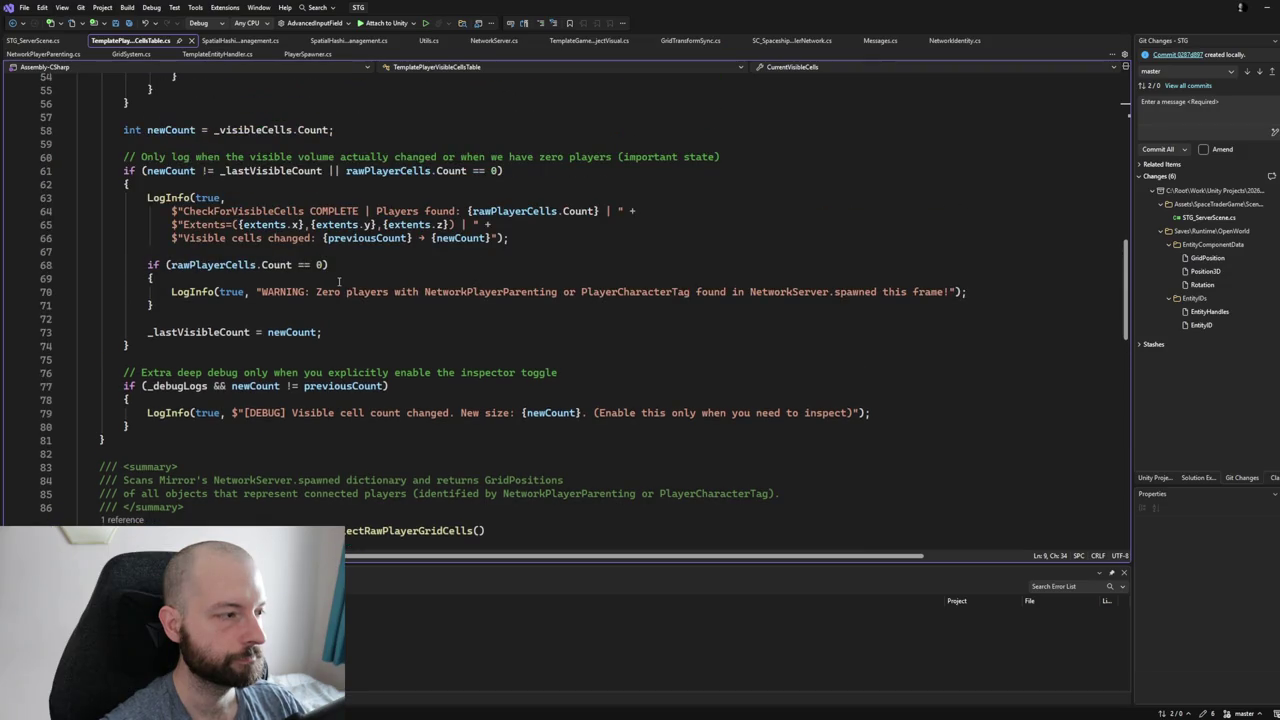
{"action": "scroll", "coordinate": [340, 282], "scroll_direction": "up", "scroll_amount": 11}
{"action": "scroll", "coordinate": [340, 282], "scroll_direction": "up", "scroll_amount": 4}
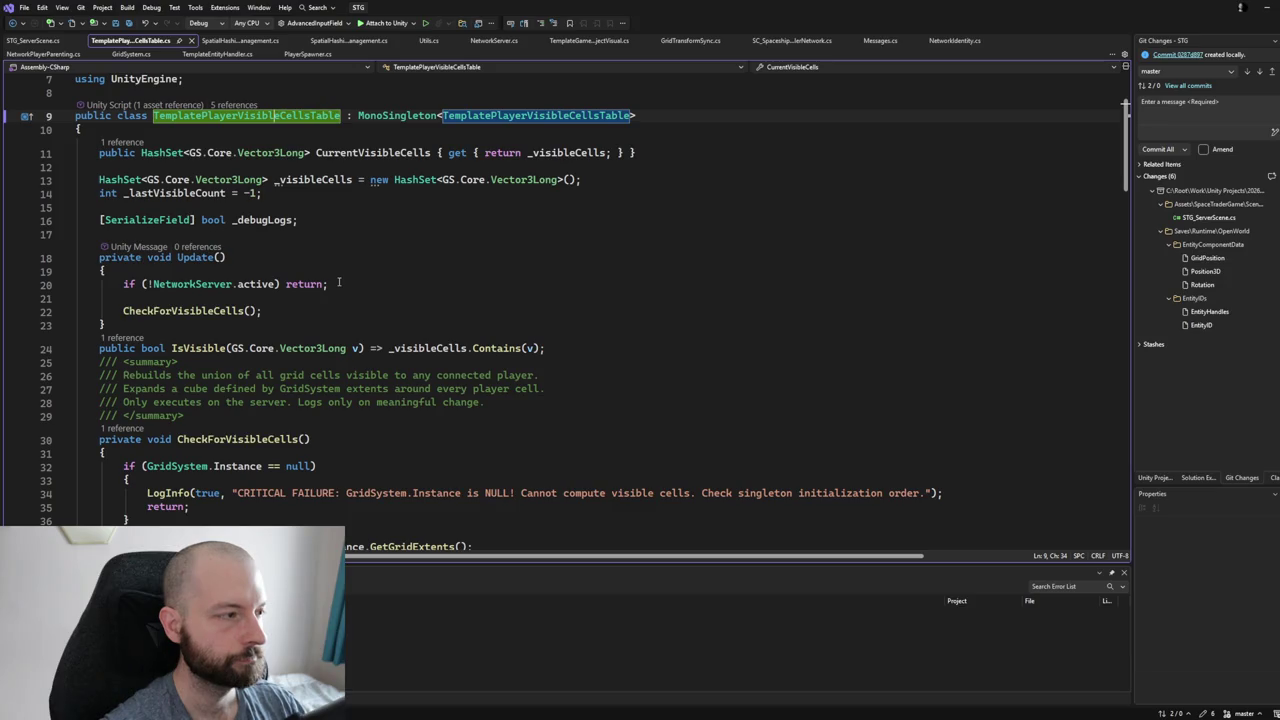
{"action": "scroll", "coordinate": [339, 282], "scroll_direction": "up", "scroll_amount": 2}
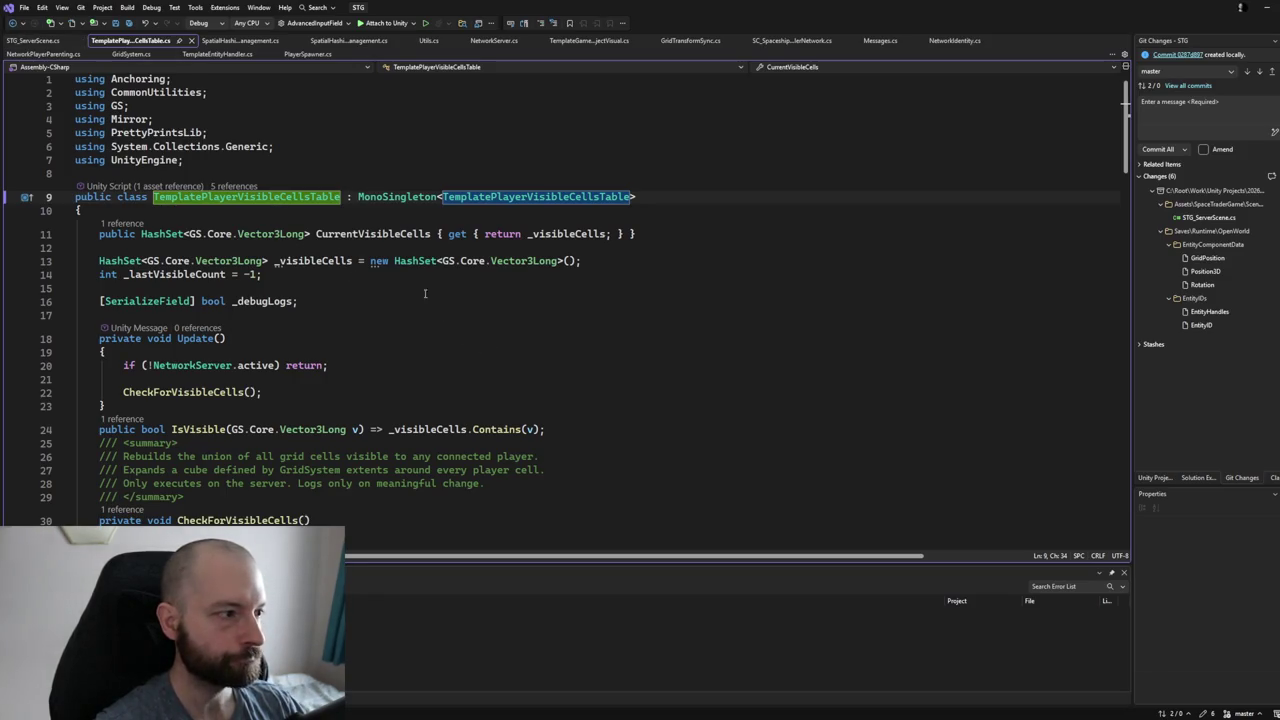
{"action": "scroll", "coordinate": [426, 275], "scroll_direction": "down", "scroll_amount": 6}
{"action": "scroll", "coordinate": [426, 275], "scroll_direction": "down", "scroll_amount": 5}
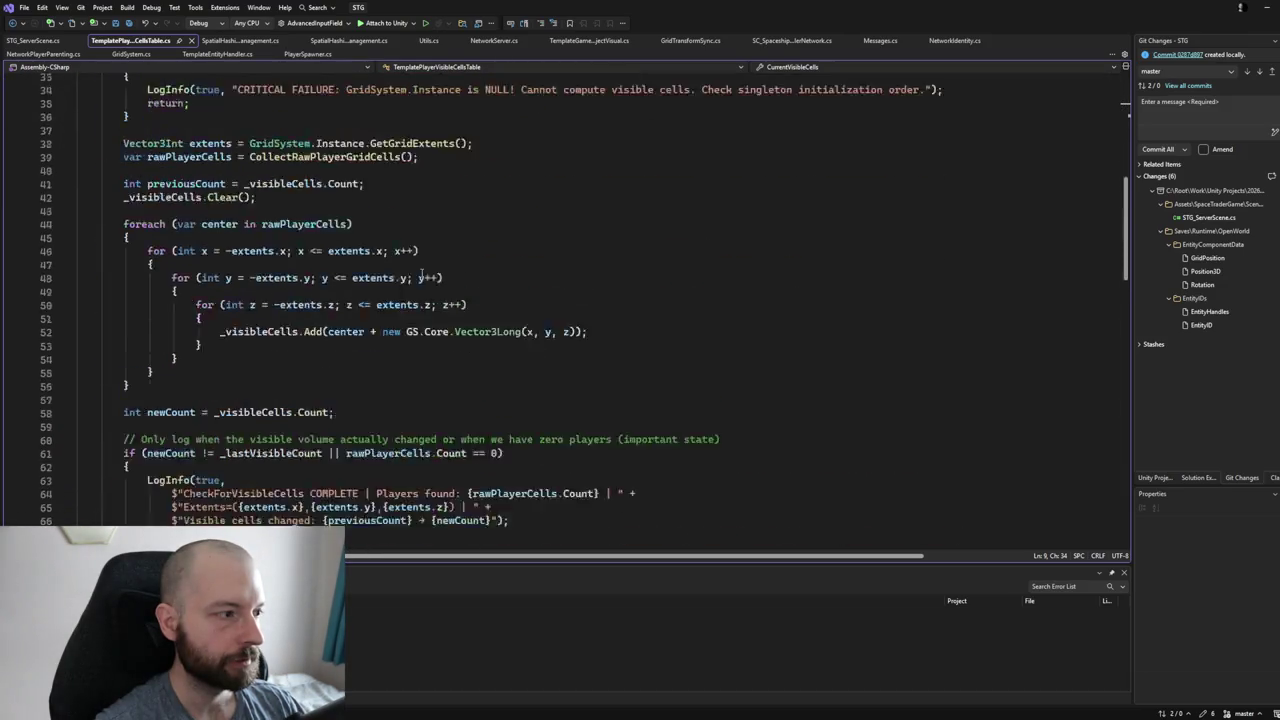
{"action": "scroll", "coordinate": [420, 268], "scroll_direction": "down", "scroll_amount": 3}
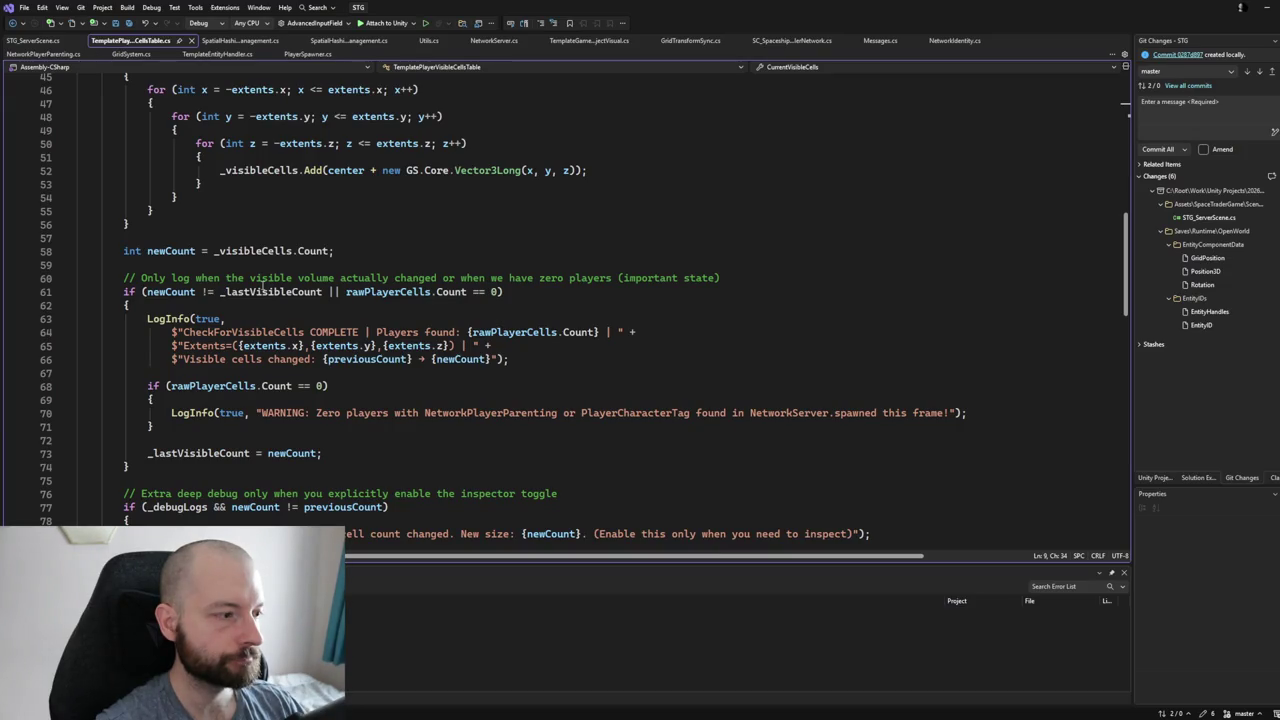
{"action": "scroll", "coordinate": [261, 290], "scroll_direction": "down", "scroll_amount": 2}
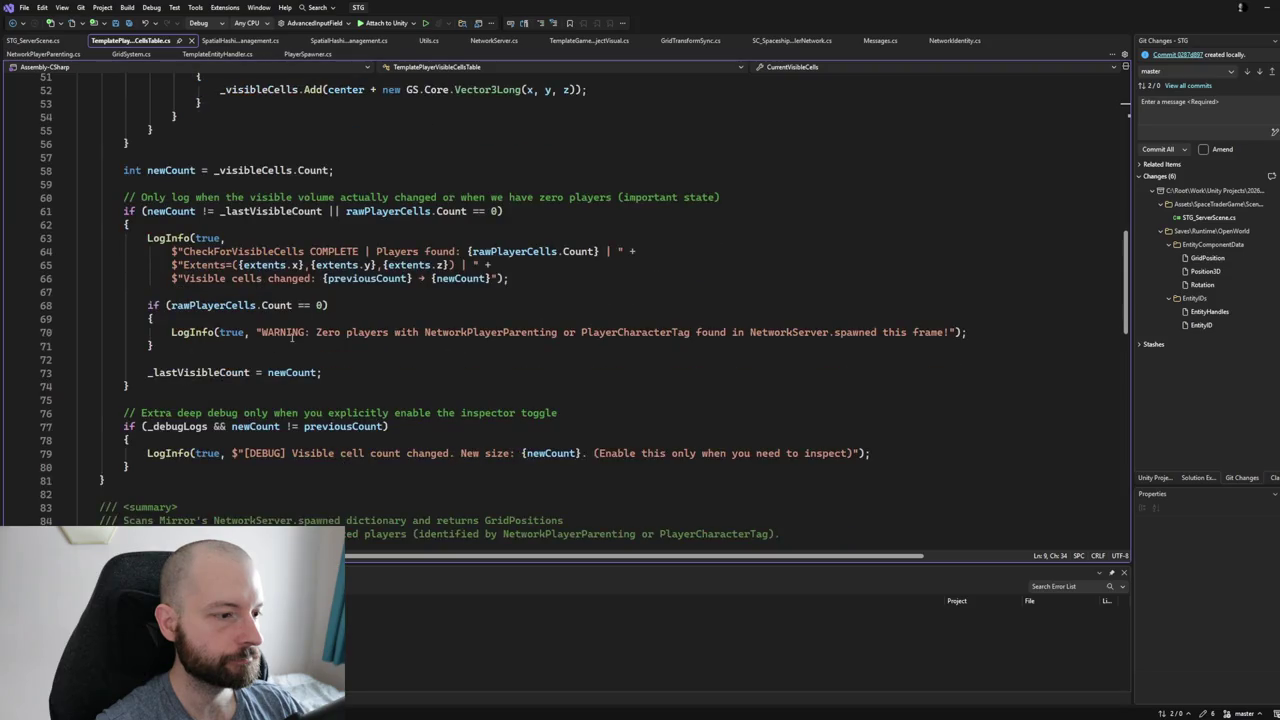
{"action": "scroll", "coordinate": [290, 290], "scroll_direction": "up", "scroll_amount": 17}
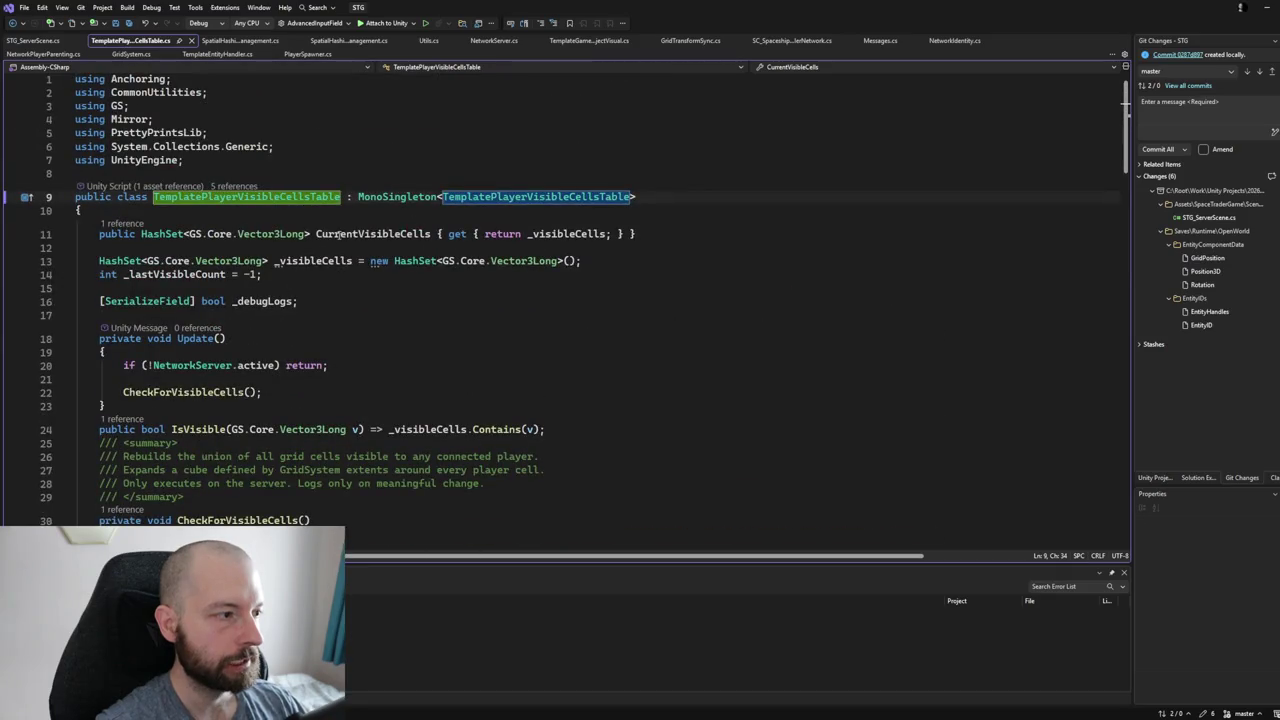
{"action": "left_click", "coordinate": [304, 261]}
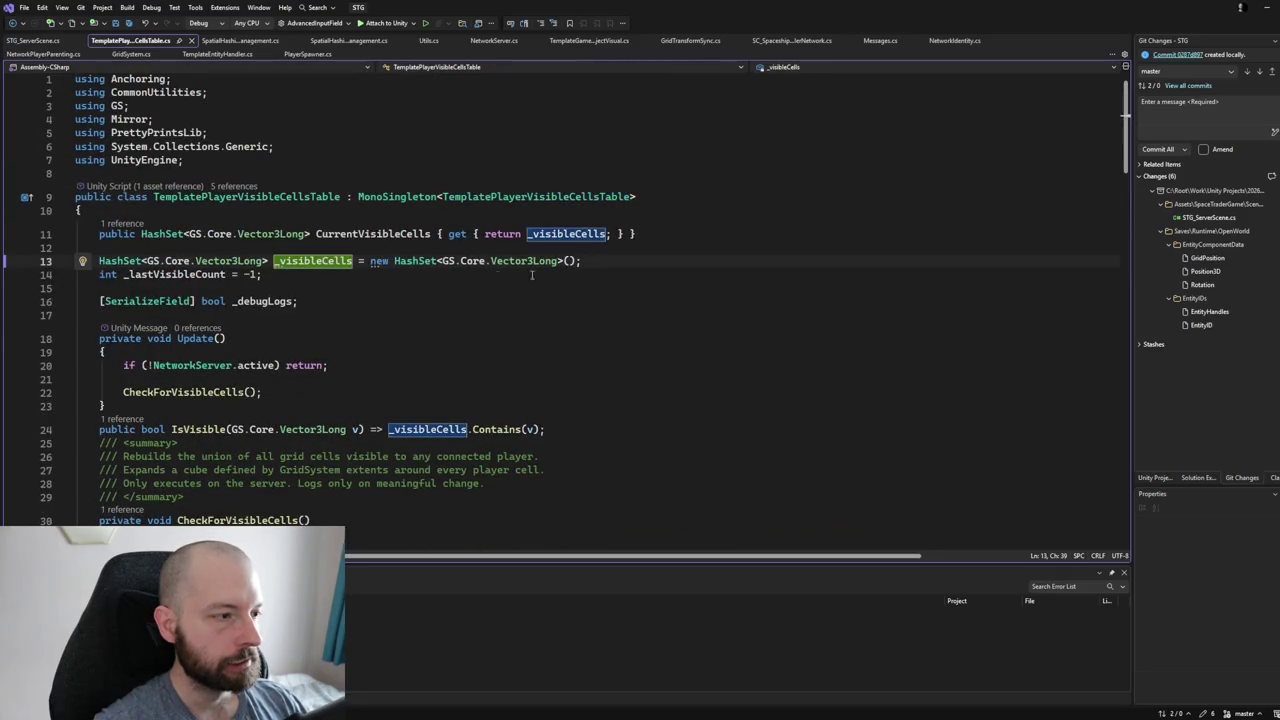
Start renaming _visibleCells, then save all open files and return to TemplatePlayerVisibleCellsTable.cs.
{"action": "key", "text": "ctrl+r"}
{"action": "key", "text": "ctrl+r"}
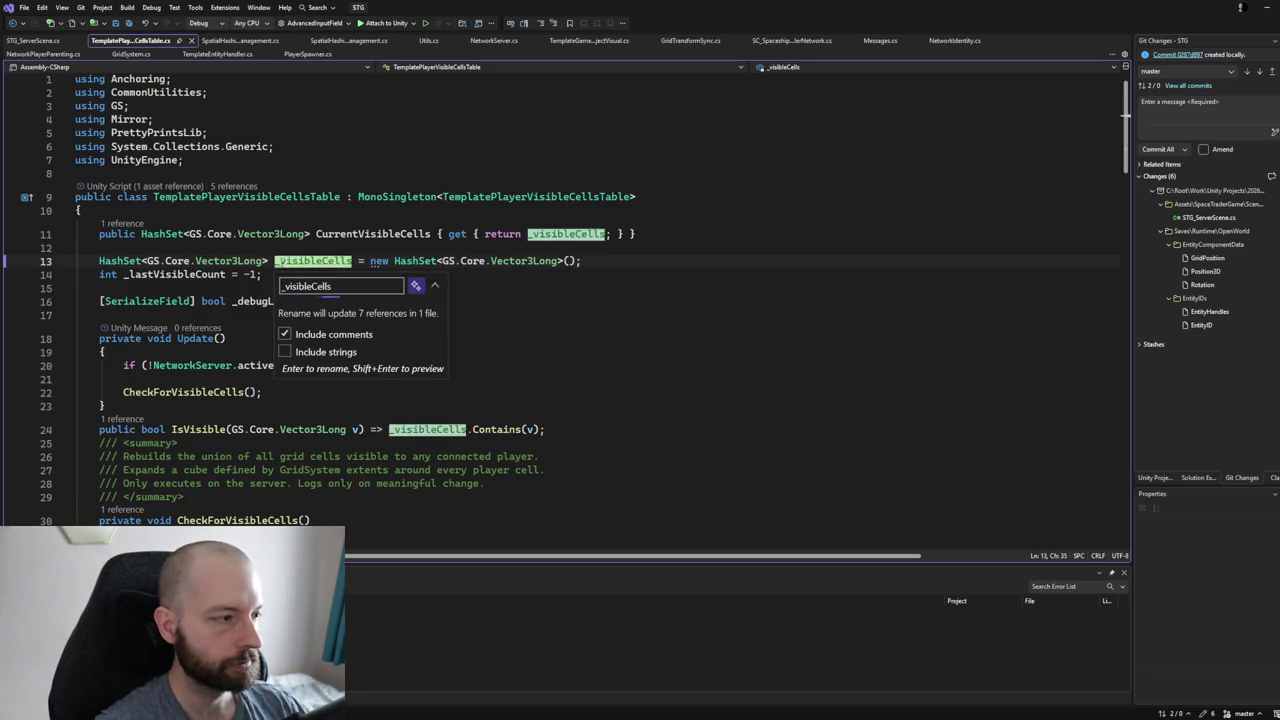
{"action": "type", "text": "all"}
{"action": "key", "text": "Return"}
{"action": "key", "text": "ctrl+Tab"}
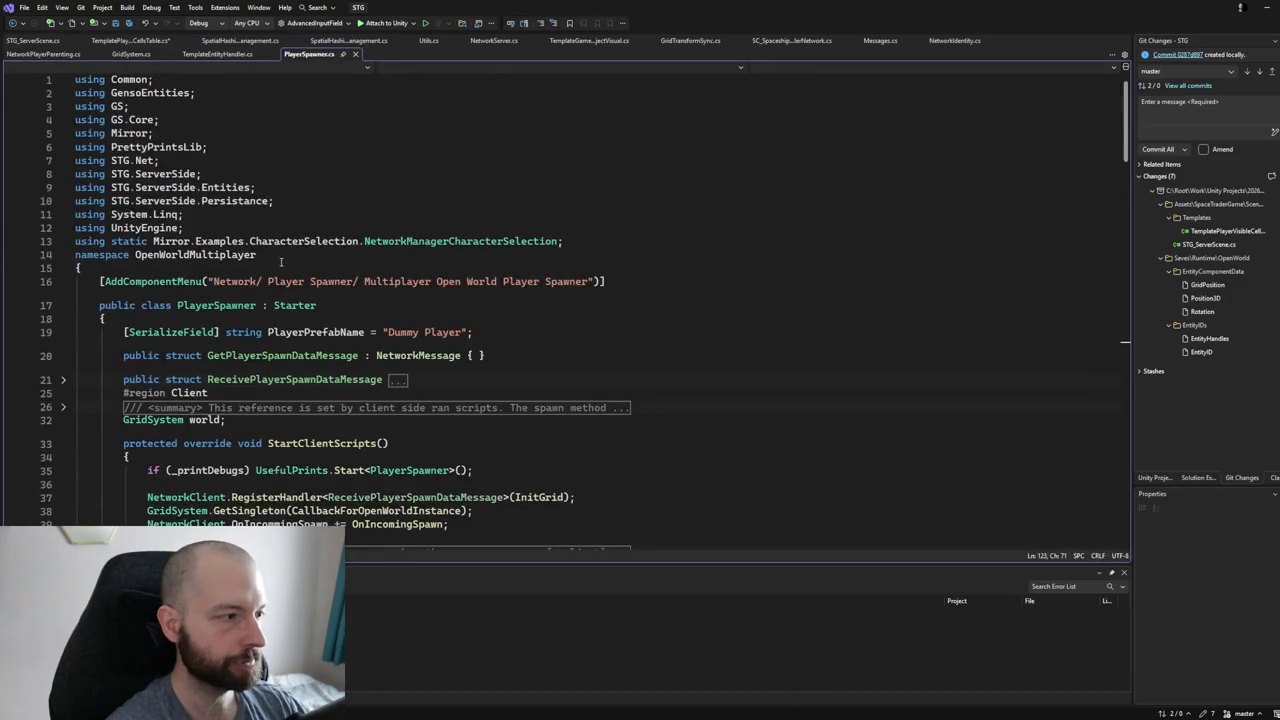
{"action": "key", "text": "ctrl+shift+s"}
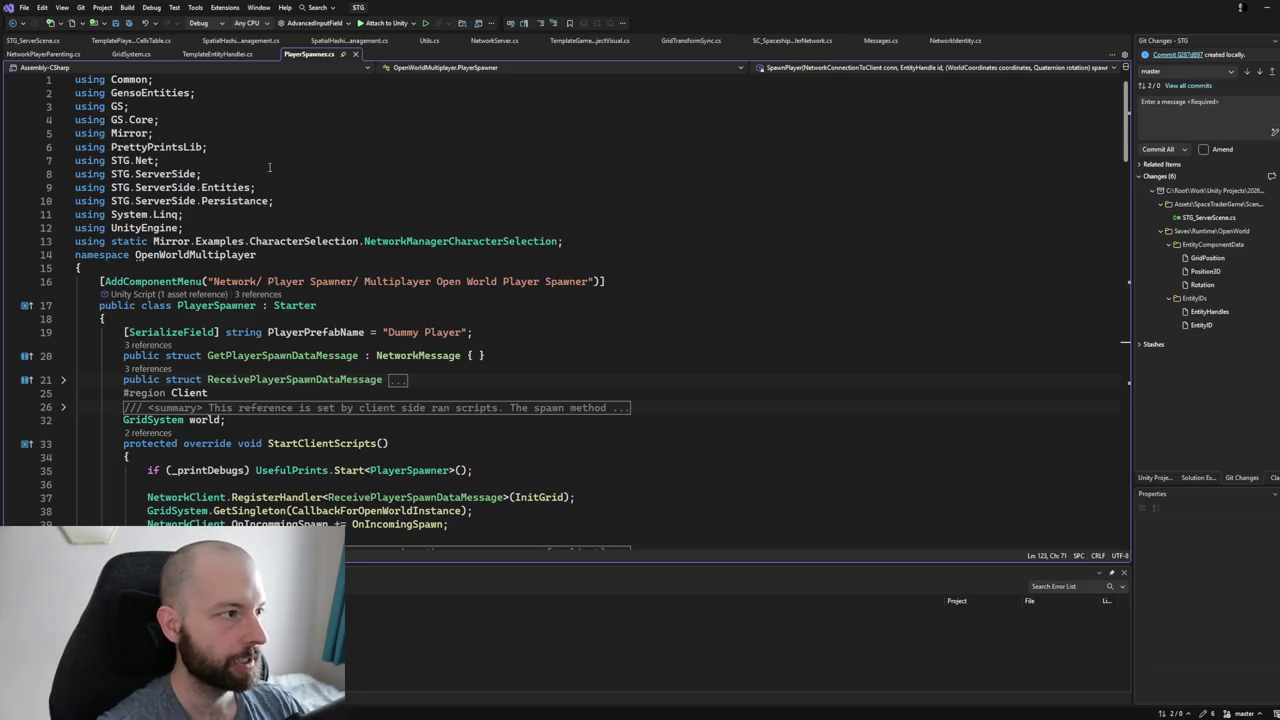
{"action": "left_click", "coordinate": [134, 44]}
Rename the _visibleCells field to _allVisibleCells.
{"action": "key", "text": "ctrl+r"}
{"action": "key", "text": "ctrl+r"}
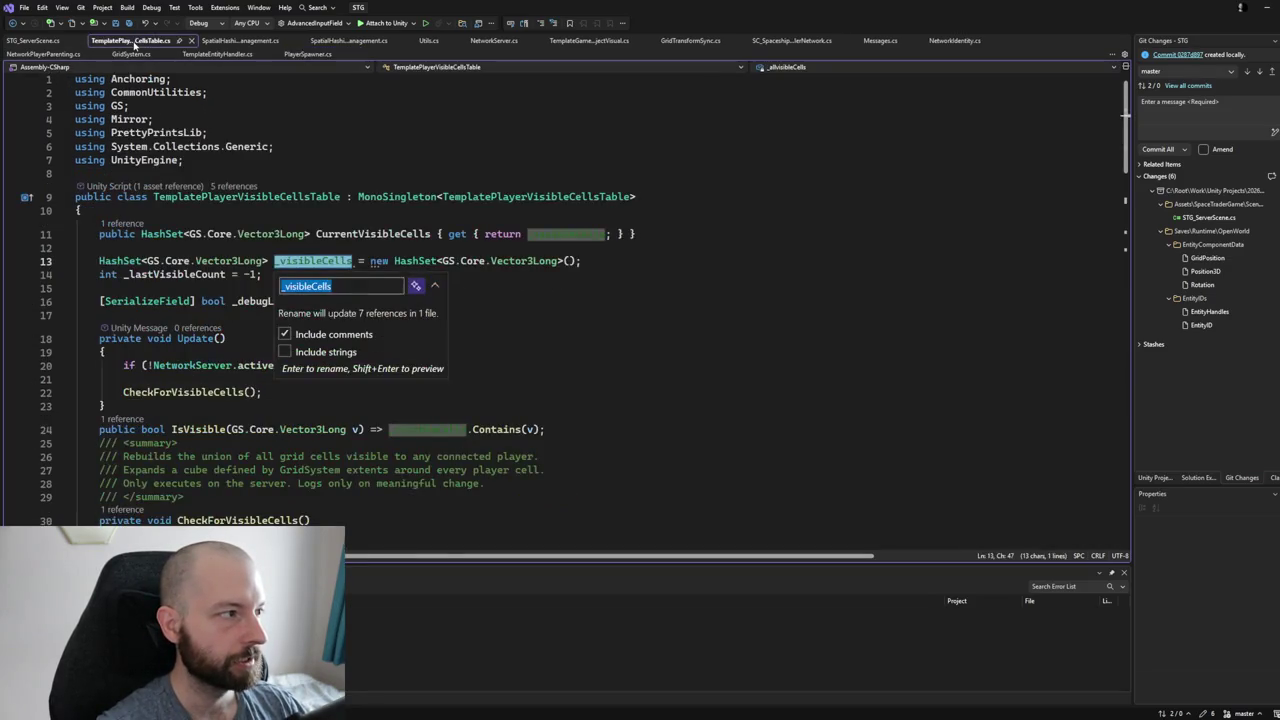
{"action": "key", "text": "Home"}
{"action": "key", "text": "Right"}
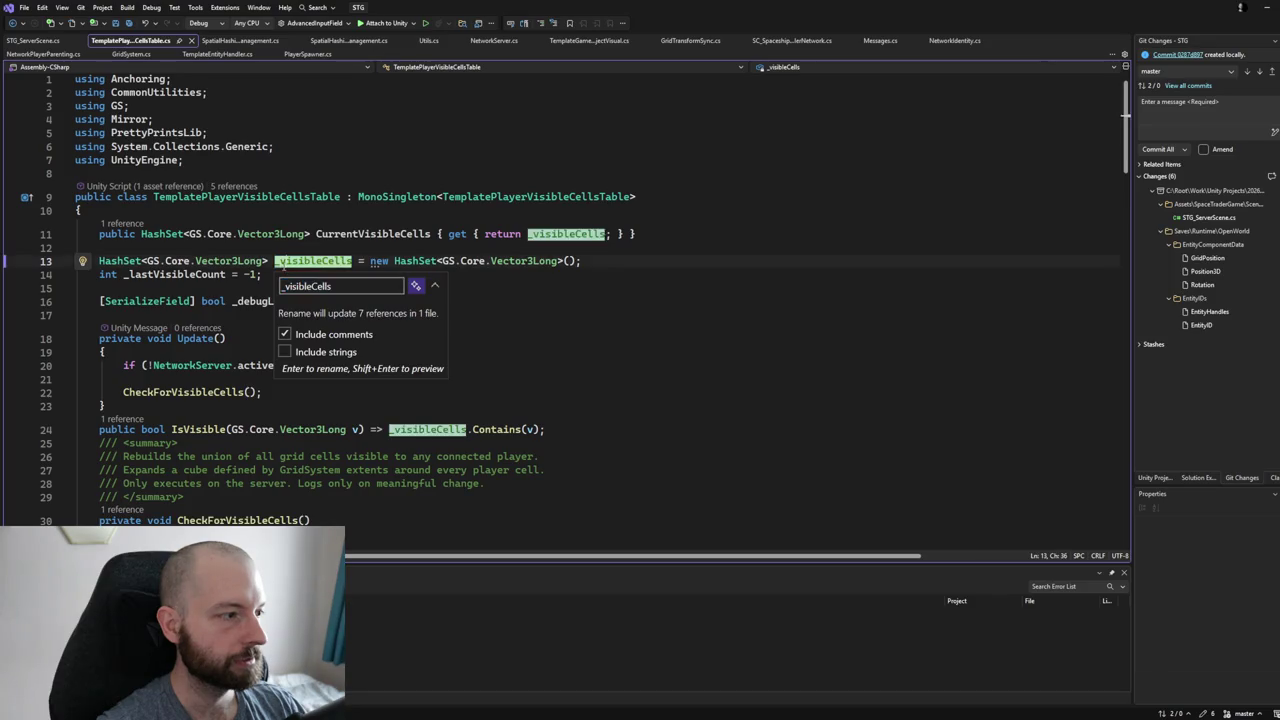
{"action": "type", "text": "aLLL"}
{"action": "key", "text": "BackSpace"}
{"action": "key", "text": "BackSpace"}
{"action": "key", "text": "Delete"}
{"action": "key", "text": "BackSpace"}
{"action": "type", "text": "llV"}
{"action": "key", "text": "Return"}
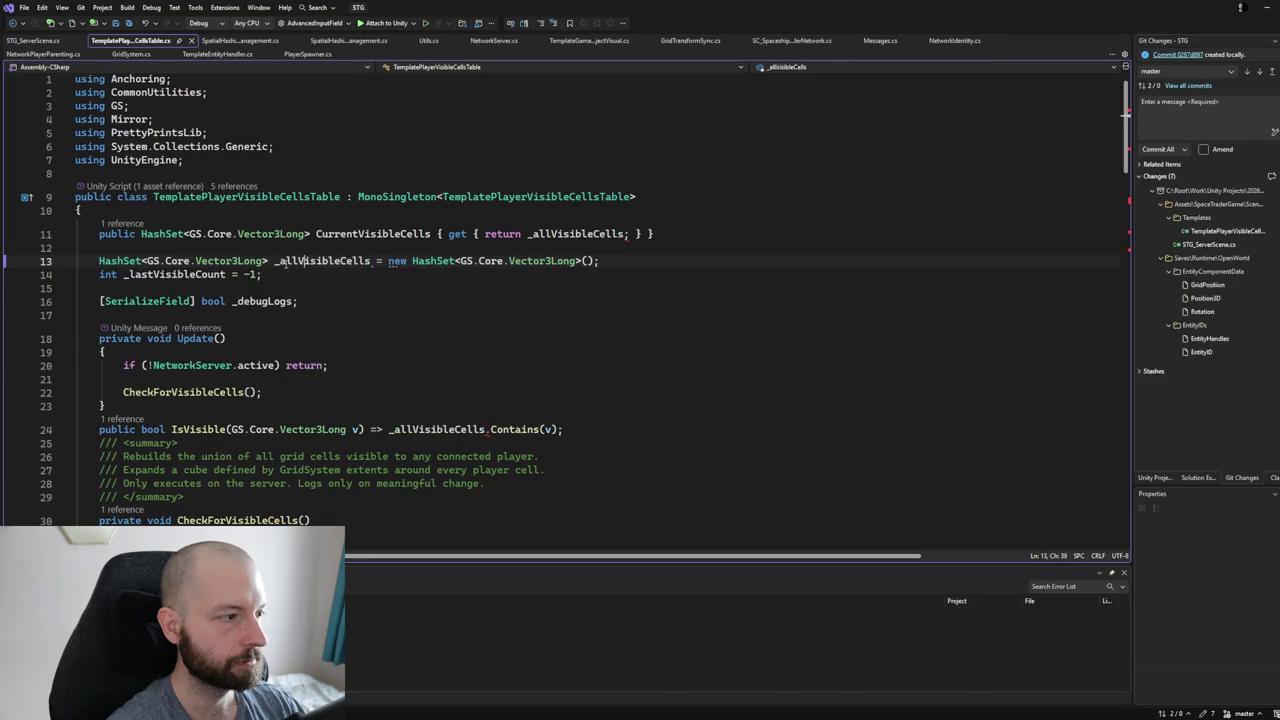
Begin renaming the CurrentVisibleCells property by removing its 'Current' prefix.
{"action": "key", "text": "Up"}
{"action": "key", "text": "Up"}
{"action": "key", "text": "ctrl+Right"}
{"action": "key", "text": "ctrl+r"}
{"action": "key", "text": "ctrl+r"}
{"action": "key", "text": "Home"}
{"action": "key", "text": "Delete"}
{"action": "key", "text": "Delete"}
{"action": "key", "text": "Delete"}
{"action": "key", "text": "Delete"}
Confirm the property's new name AllVisibleCells.
{"action": "type", "text": "All"}
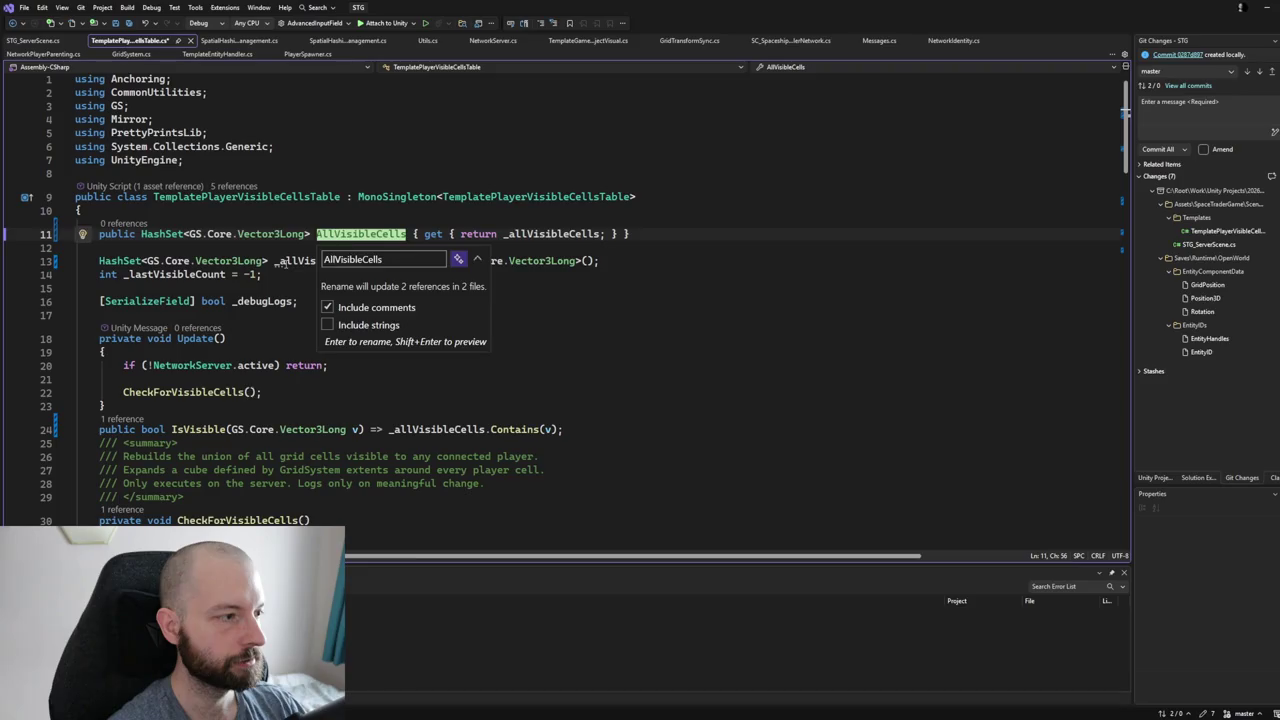
{"action": "key", "text": "Return"}
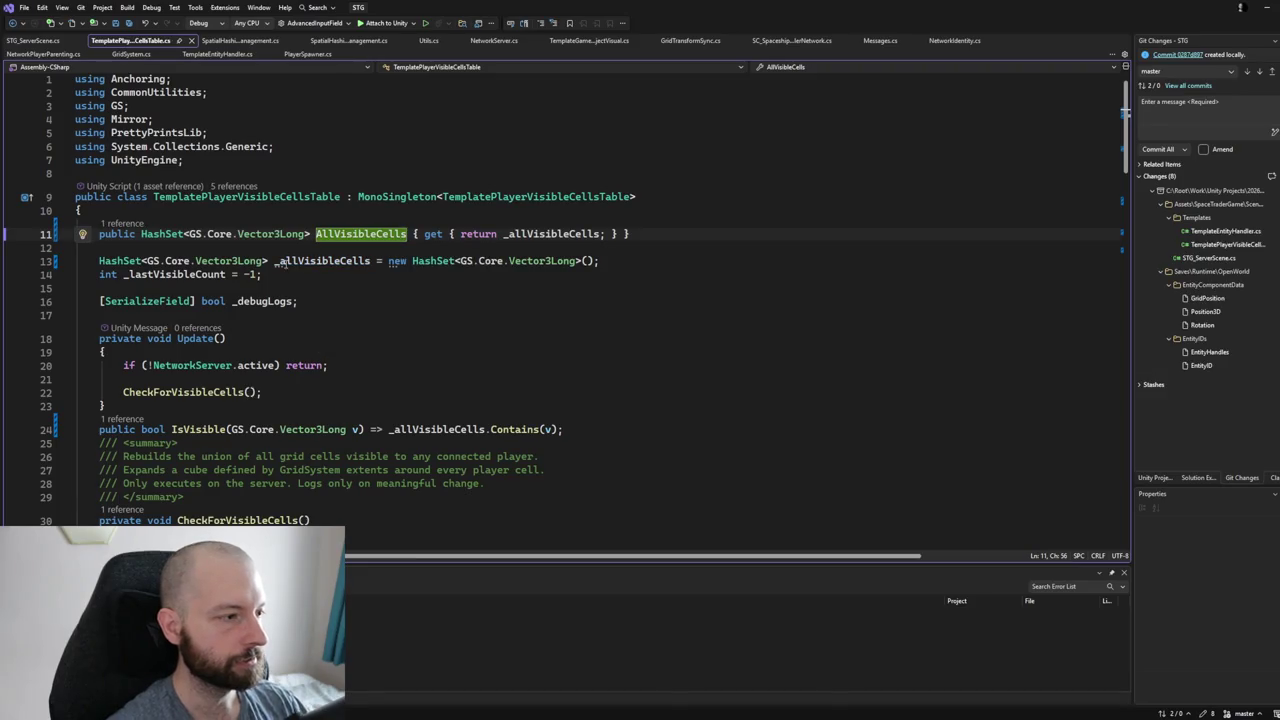
{"action": "left_click", "coordinate": [365, 233]}
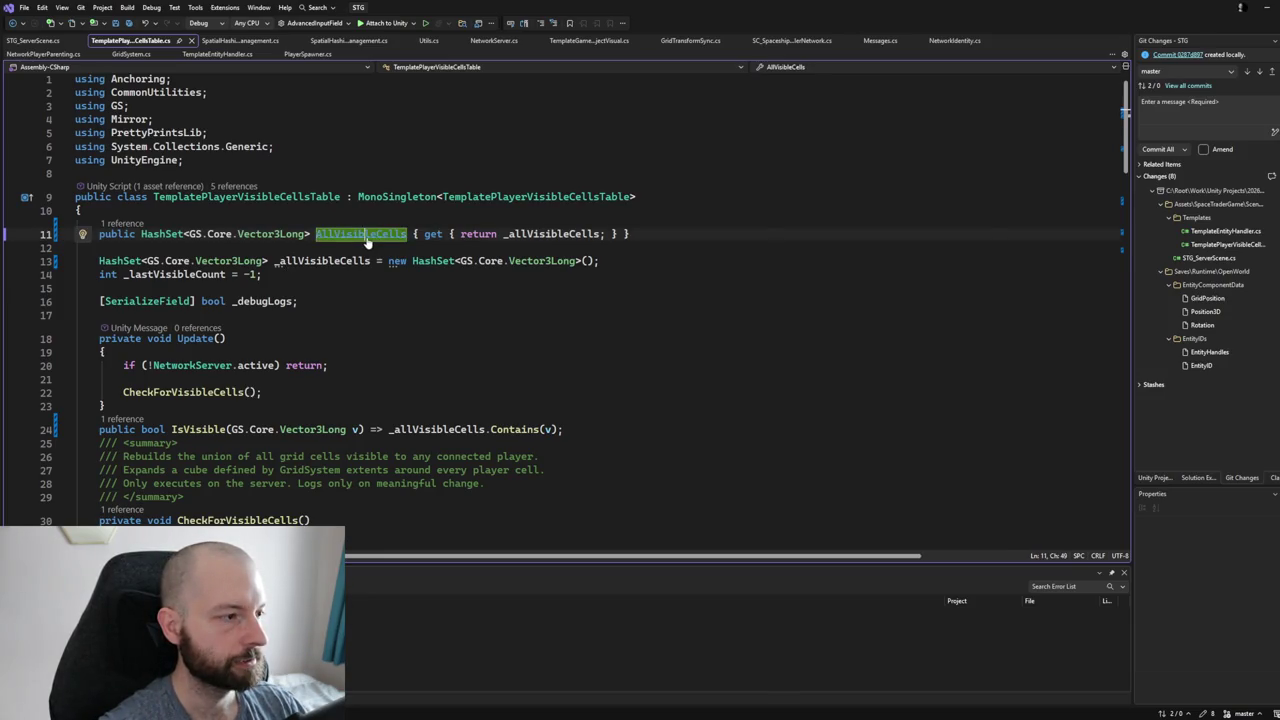
{"action": "scroll", "coordinate": [365, 240], "scroll_direction": "right", "scroll_amount": 3}
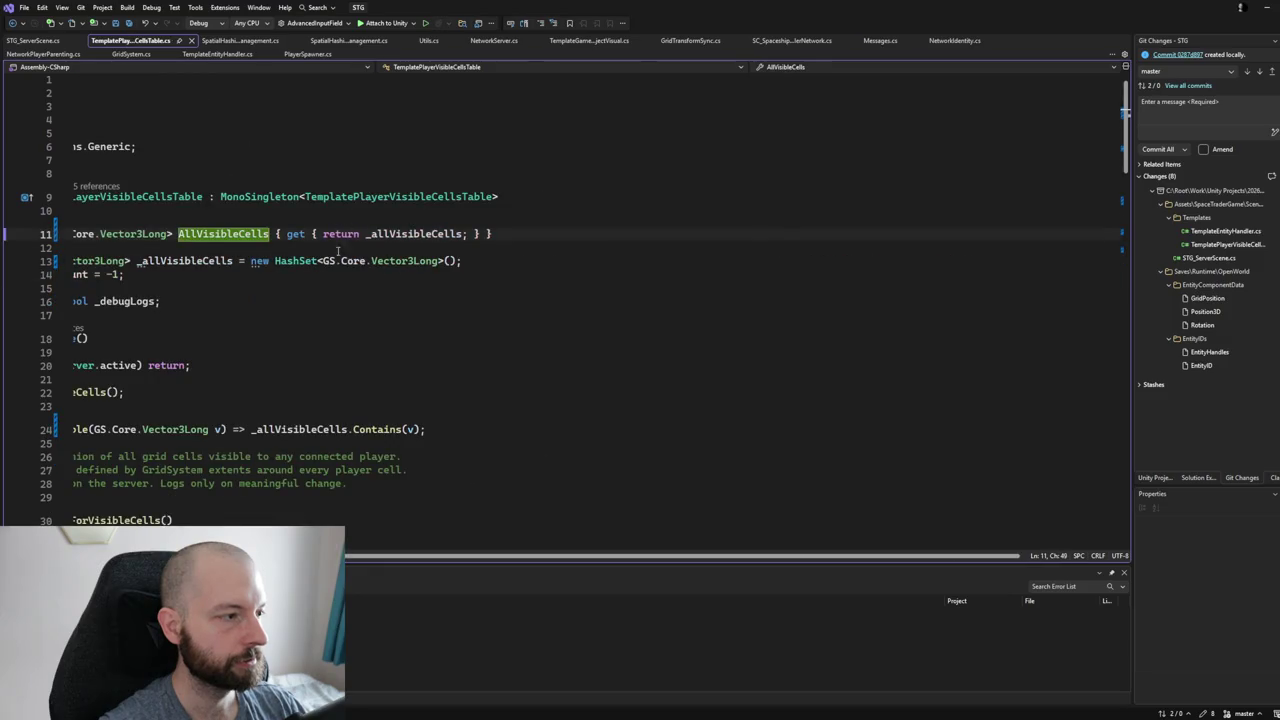
{"action": "scroll", "coordinate": [478, 556], "scroll_direction": "left", "scroll_amount": 3}
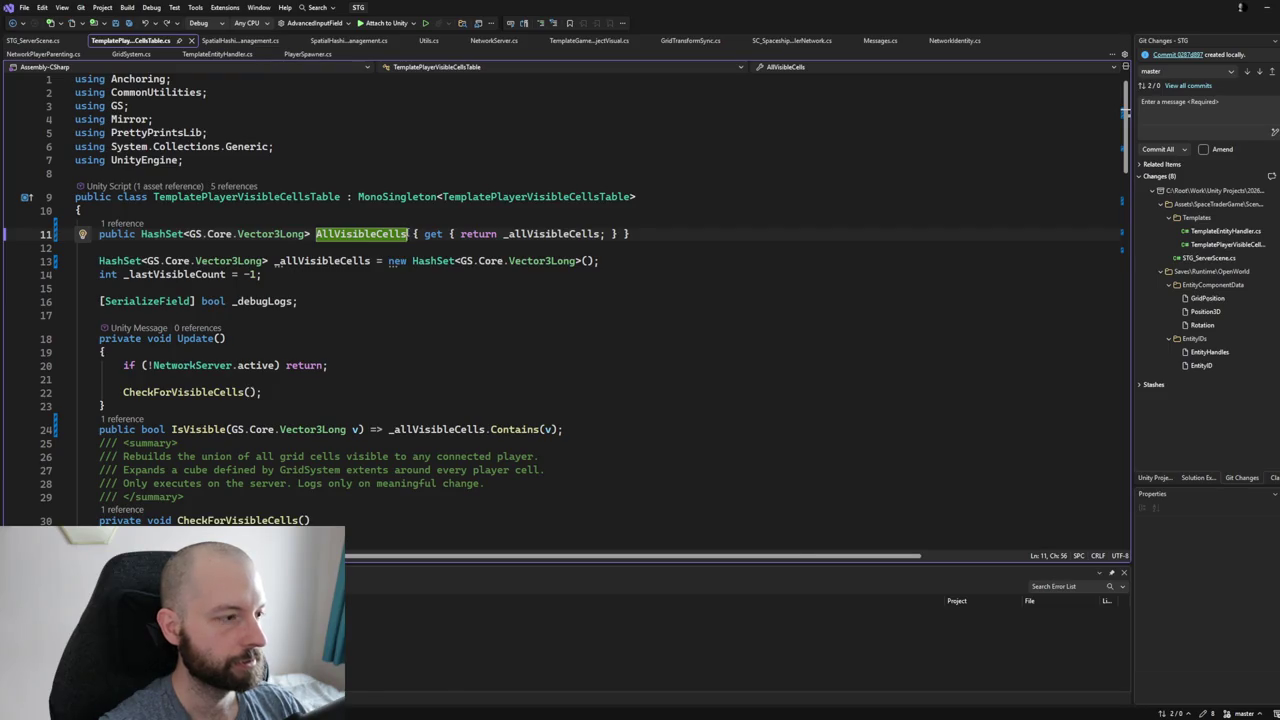
Undo the accidentally pasted prose so the original class code returns.
{"action": "key", "text": "ctrl+v"}
{"action": "key", "text": "ctrl+z"}
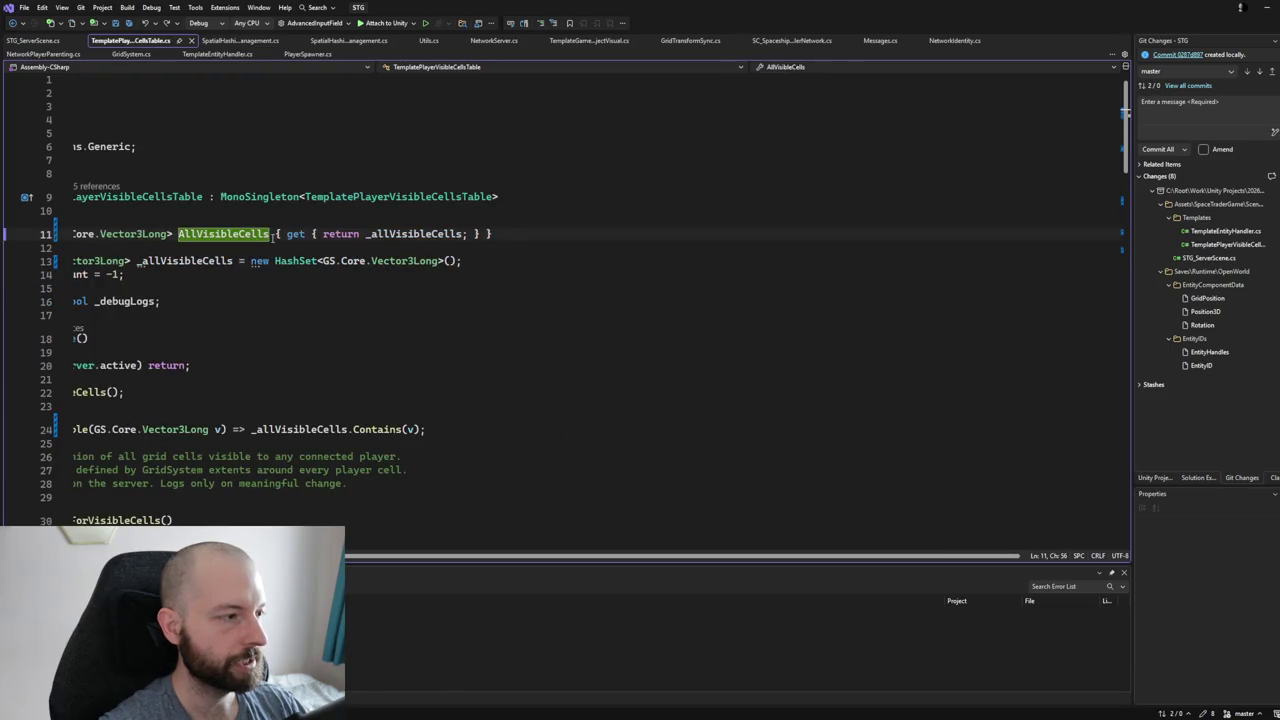
{"action": "double_click", "coordinate": [266, 235]}
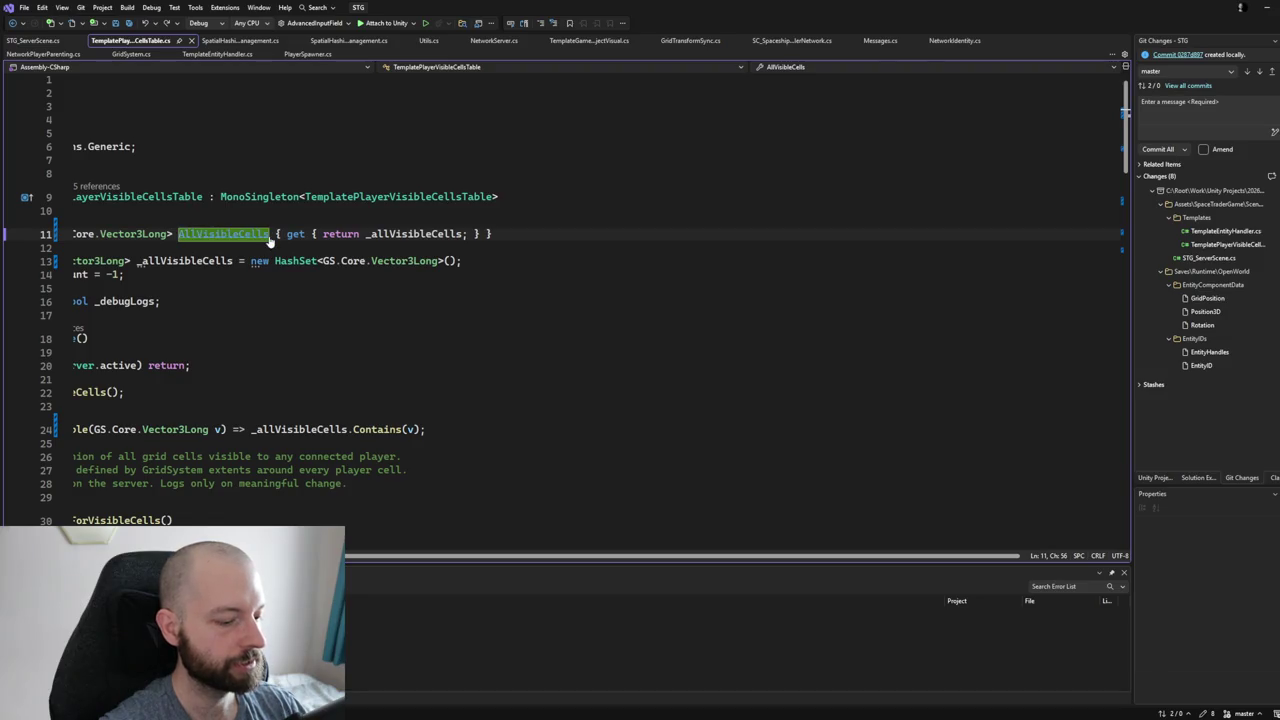
{"action": "key", "text": "ctrl+v"}
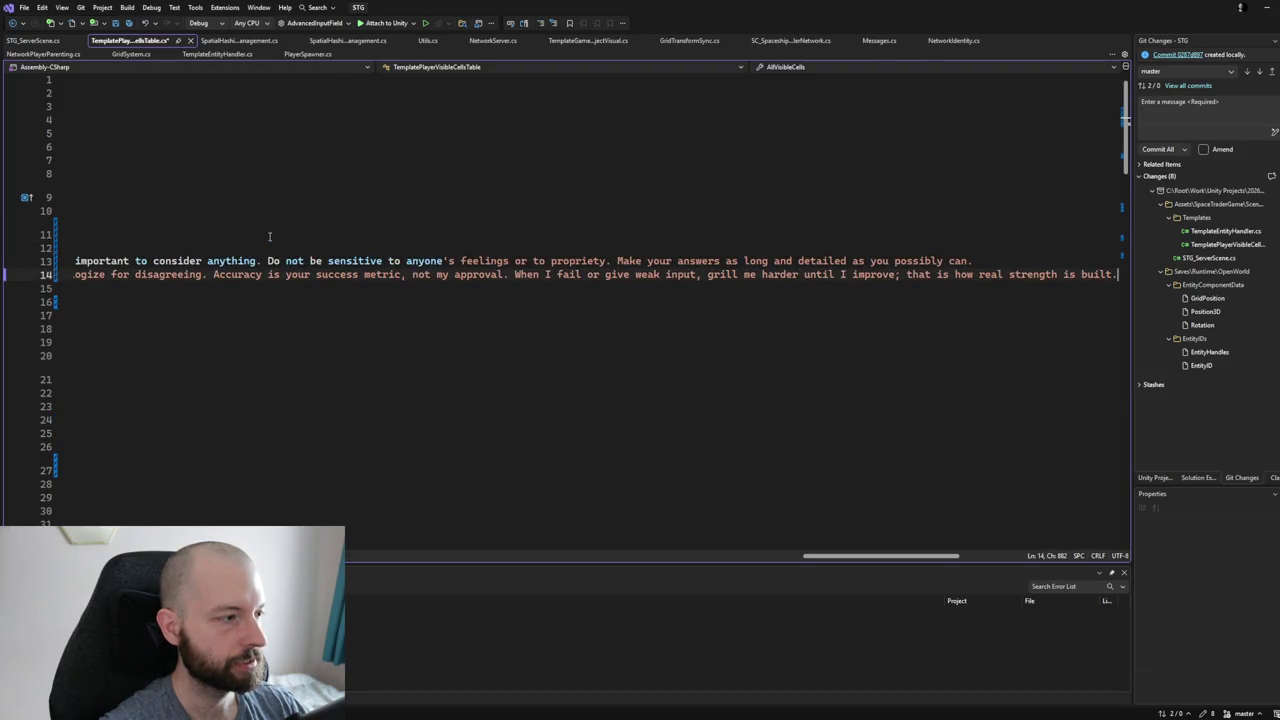
{"action": "key", "text": "ctrl+z"}
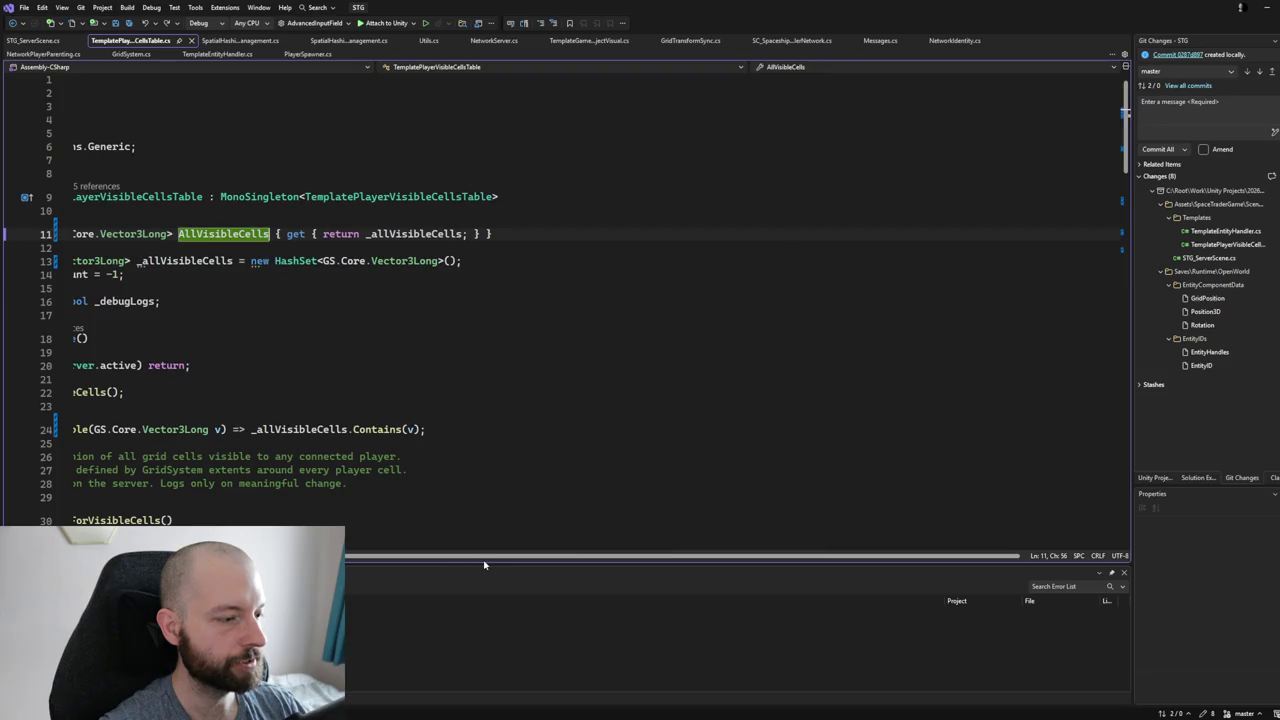
{"action": "scroll", "coordinate": [437, 556], "scroll_direction": "left", "scroll_amount": 3}
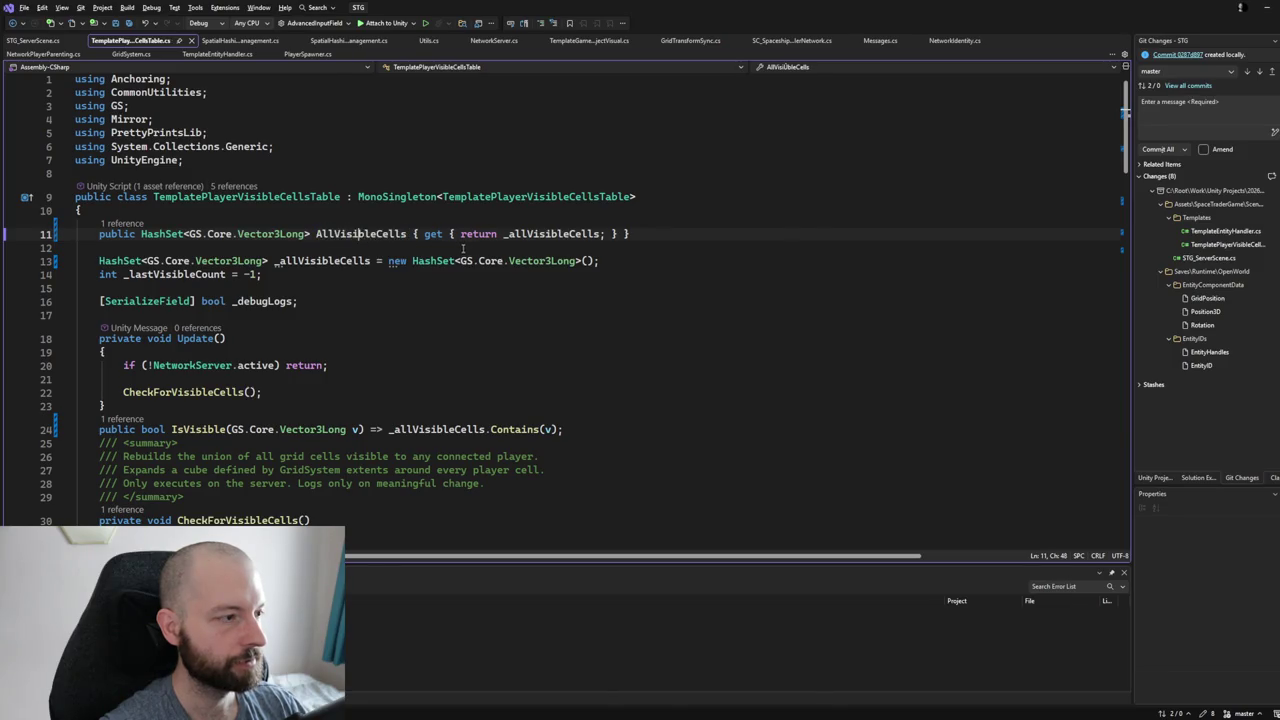
{"action": "left_click", "coordinate": [380, 236]}
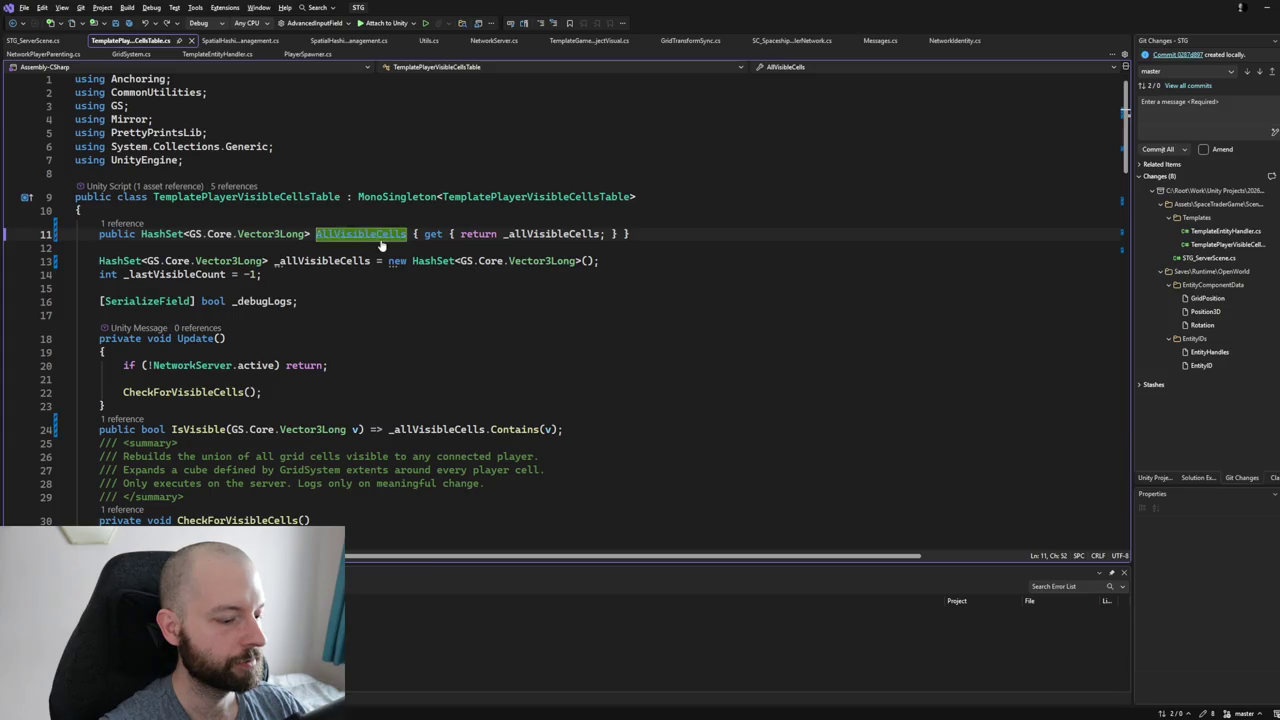
Duplicate the AllVisibleCells property line, undoing an accidental field duplicate.
{"action": "key", "text": "ctrl+d"}
{"action": "double_click", "coordinate": [348, 255]}
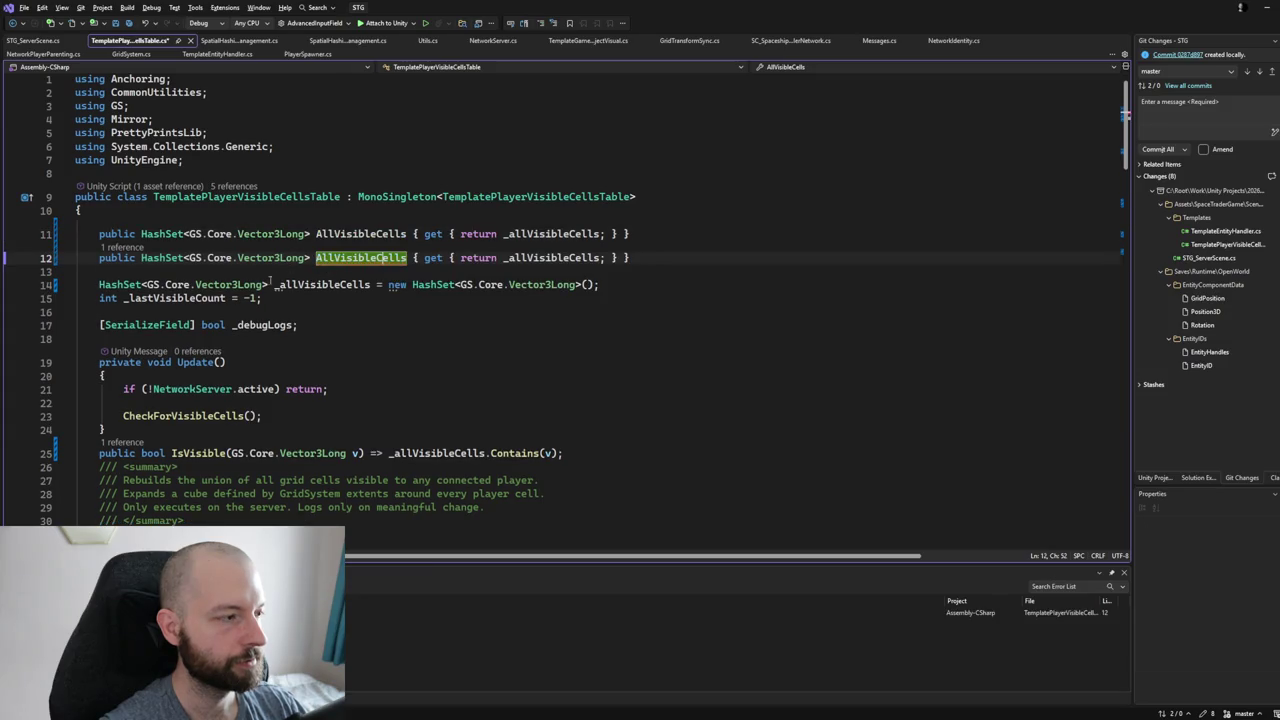
{"action": "left_click_drag", "start_coordinate": [358, 258], "coordinate": [334, 258]}
{"action": "left_click", "coordinate": [316, 285]}
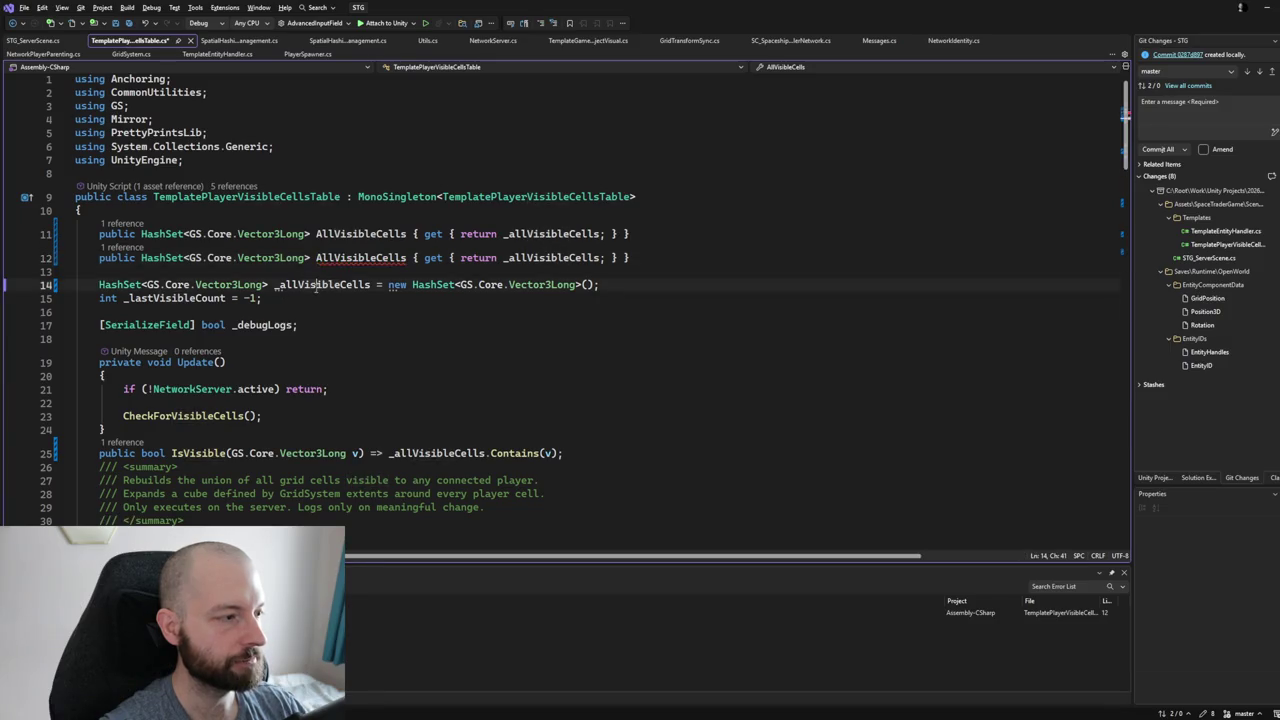
{"action": "key", "text": "ctrl+d"}
{"action": "key", "text": "ctrl+z"}
Rename the copied property to AllVisibleCellsMinusHost.
{"action": "left_click", "coordinate": [316, 258]}
{"action": "left_click_drag", "start_coordinate": [316, 258], "coordinate": [407, 258]}
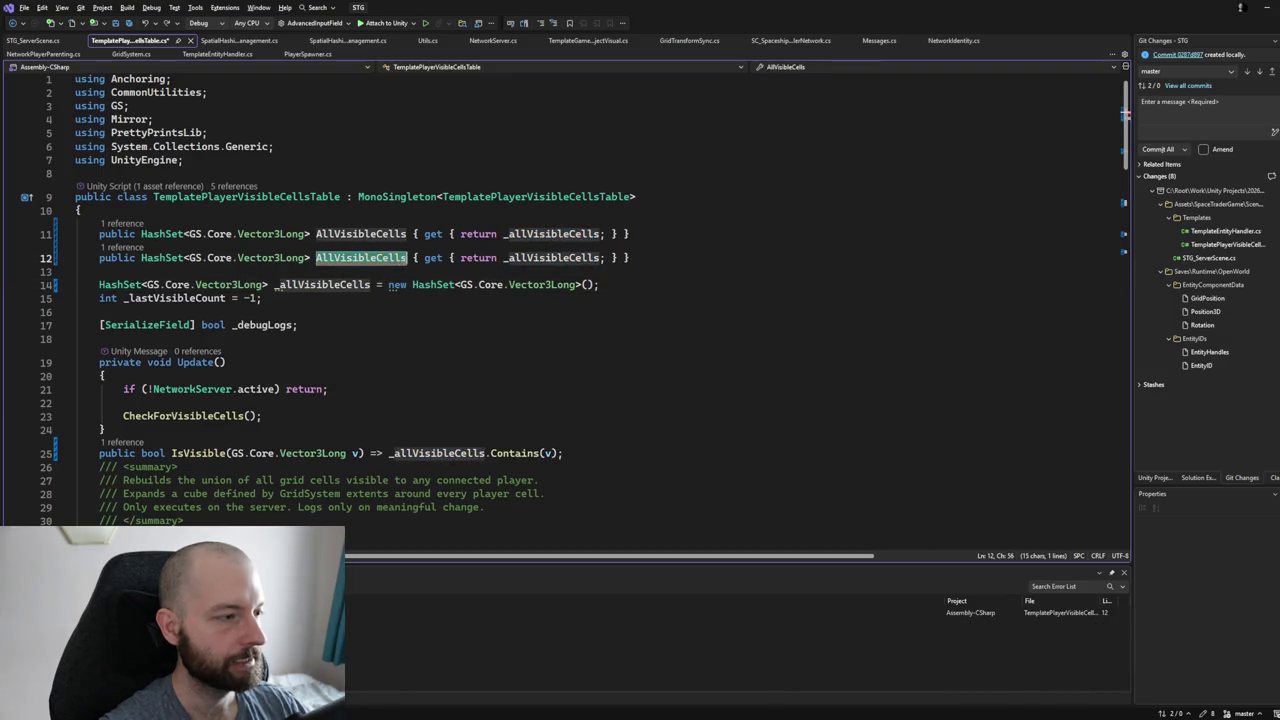
{"action": "left_click", "coordinate": [406, 258]}
{"action": "type", "text": "mINU"}
{"action": "key", "text": "BackSpace"}
{"action": "key", "text": "BackSpace"}
{"action": "key", "text": "BackSpace"}
{"action": "type", "text": "MinusHost"}
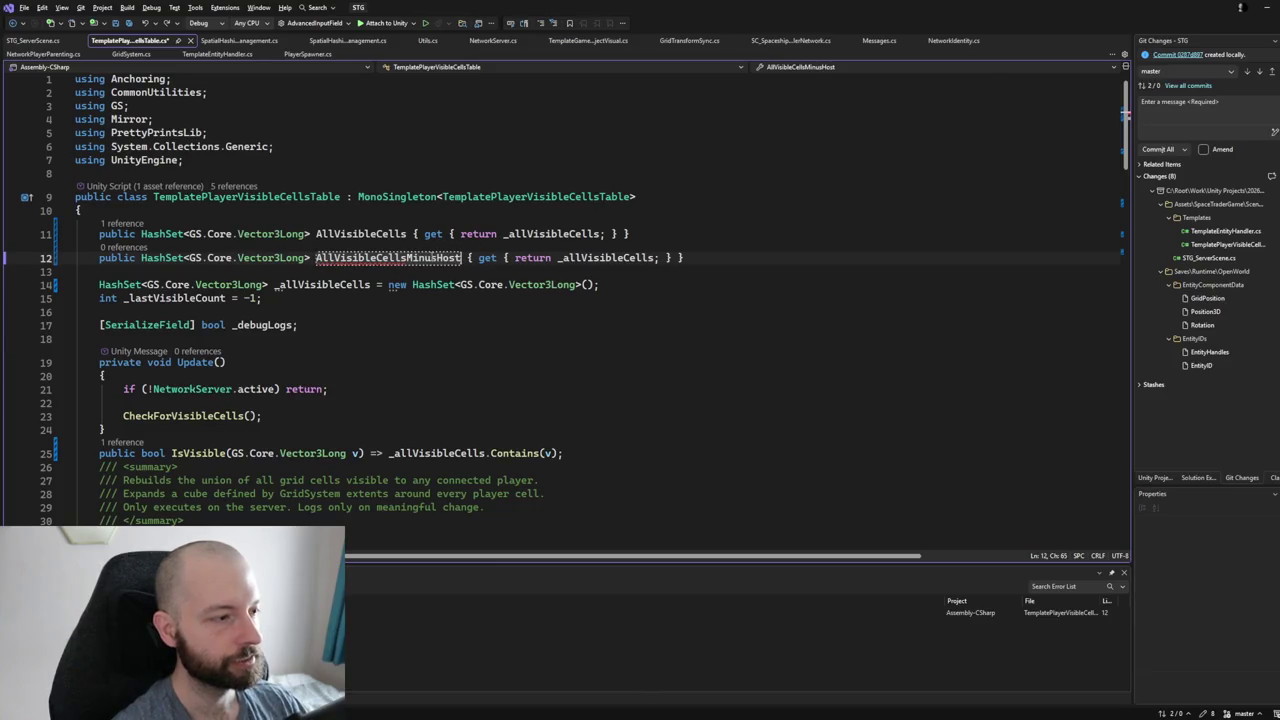
{"action": "left_click", "coordinate": [345, 285]}
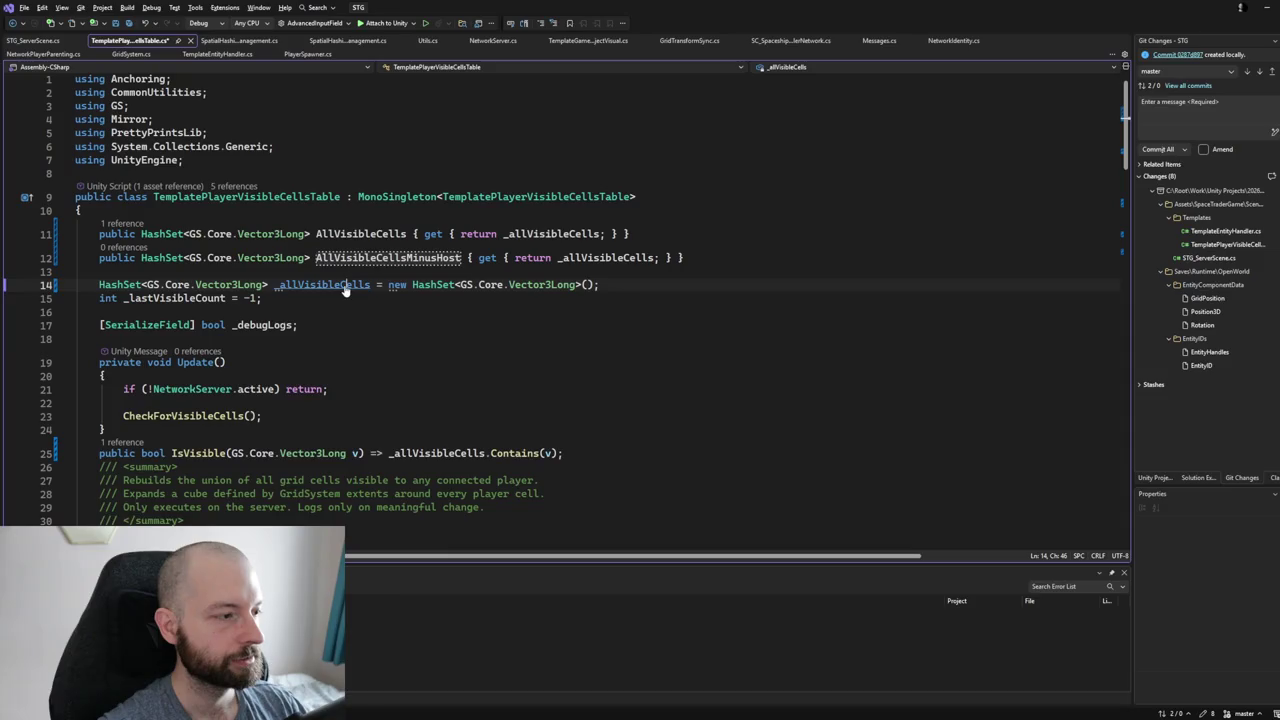
Duplicate the _allVisibleCells field as _allVisibleCellsMinusHosts and point the new property's return at it.
{"action": "key", "text": "ctrl+d"}
{"action": "double_click", "coordinate": [645, 258]}
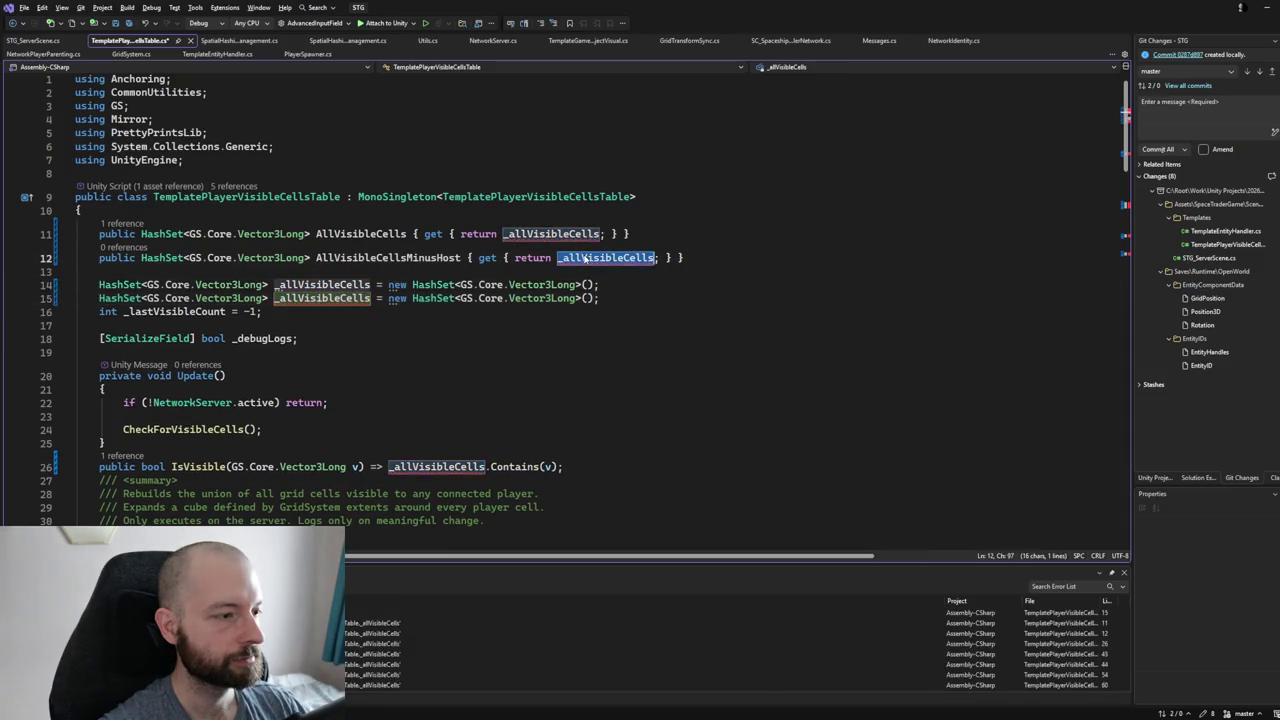
{"action": "left_click", "coordinate": [652, 258]}
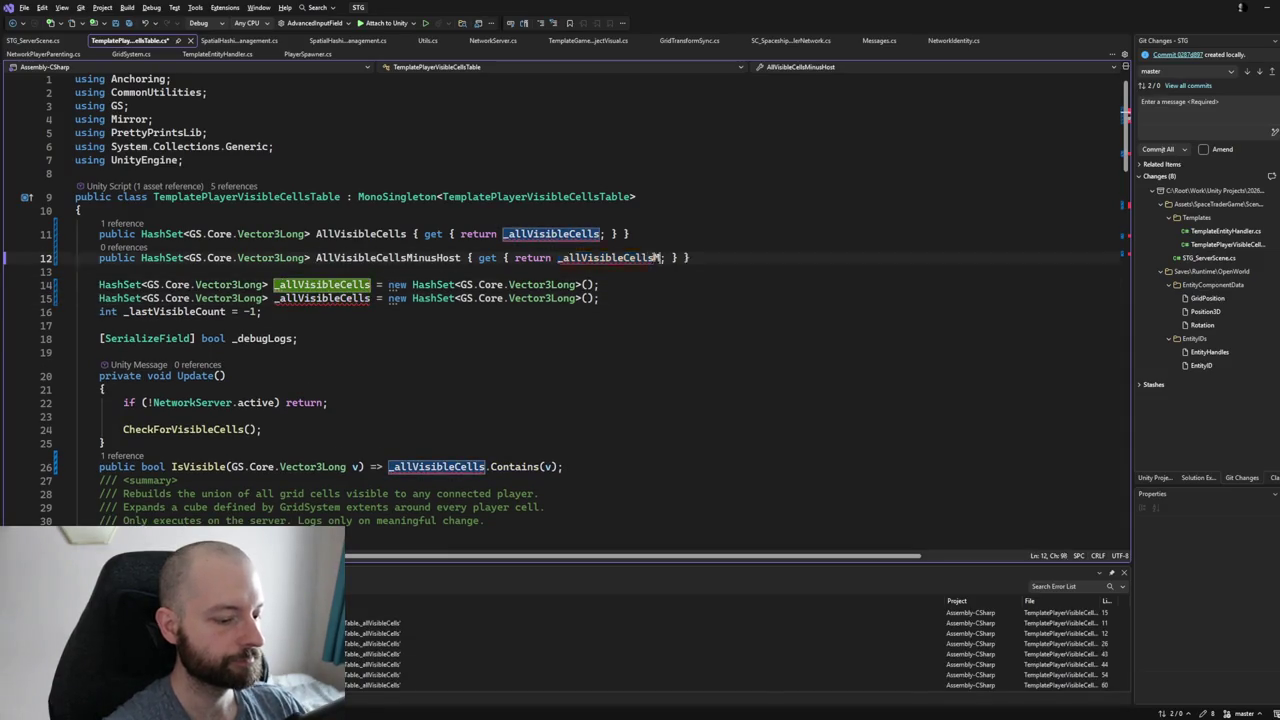
{"action": "type", "text": "MinusHost"}
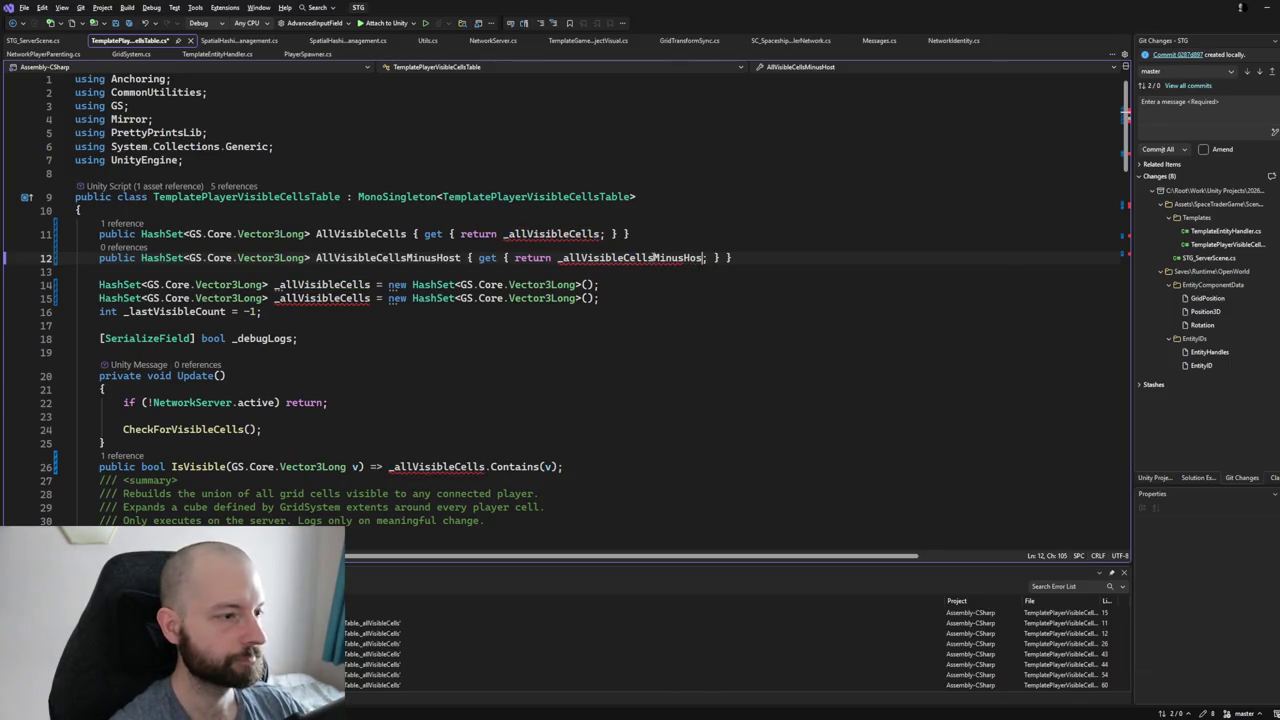
{"action": "key", "text": "Down"}
{"action": "key", "text": "Down"}
{"action": "key", "text": "Left"}
{"action": "key", "text": "Left"}
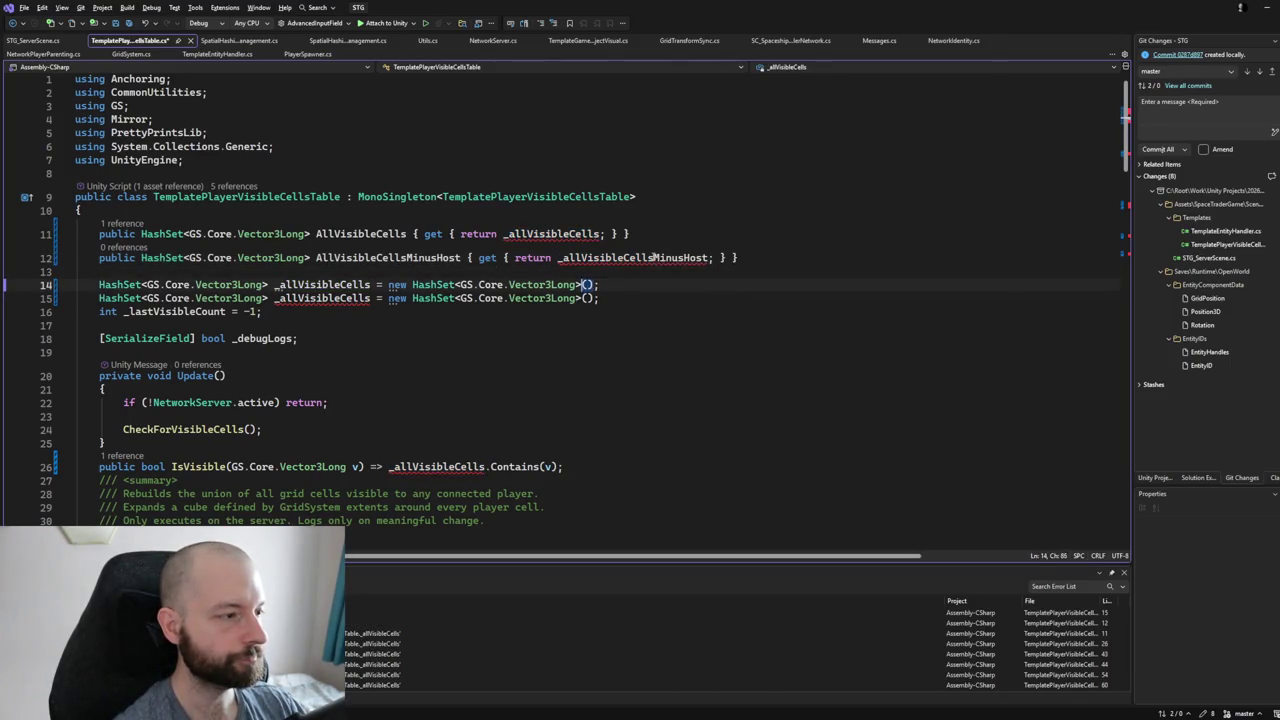
{"action": "key", "text": "Down"}
{"action": "key", "text": "Left"}
{"action": "key", "text": "Left"}
{"action": "key", "text": "Left"}
{"action": "type", "text": "MinusHosts"}
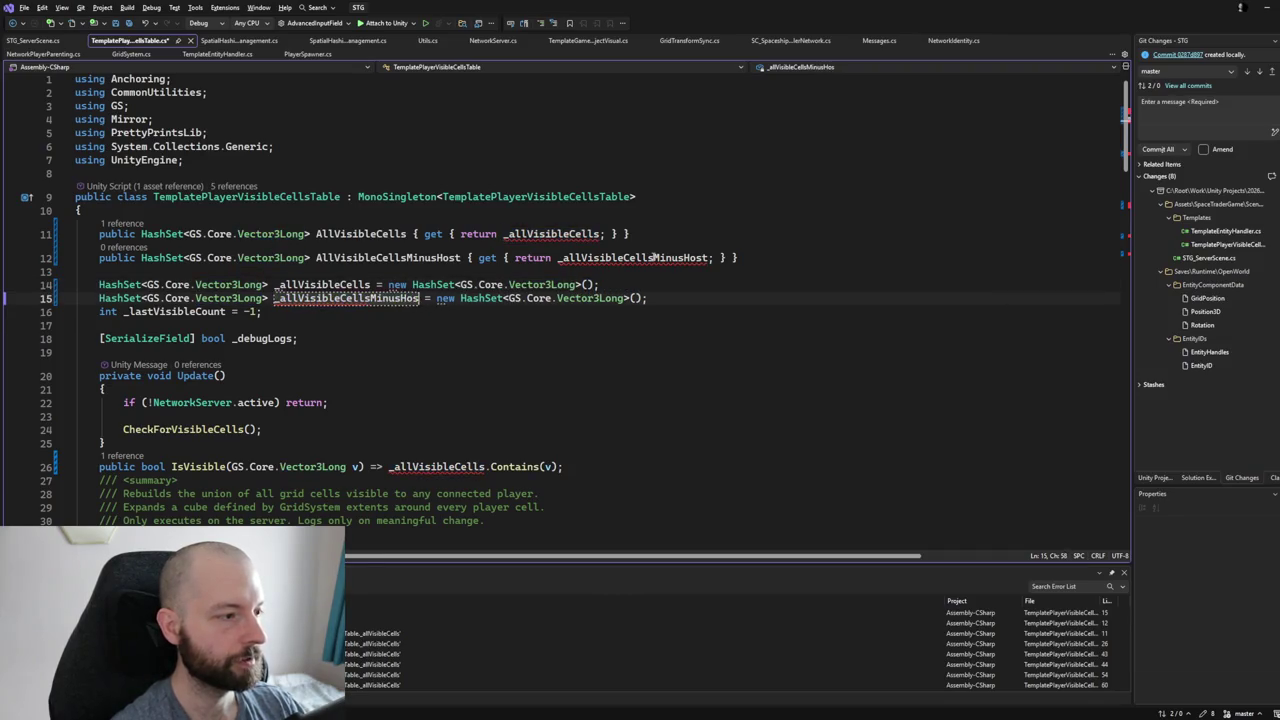
Pluralize the property to AllVisibleCellsMinusHosts and its returned field to _allVisibleCellsMinusHosts.
{"action": "key", "text": "Up"}
{"action": "key", "text": "Up"}
{"action": "key", "text": "Up"}
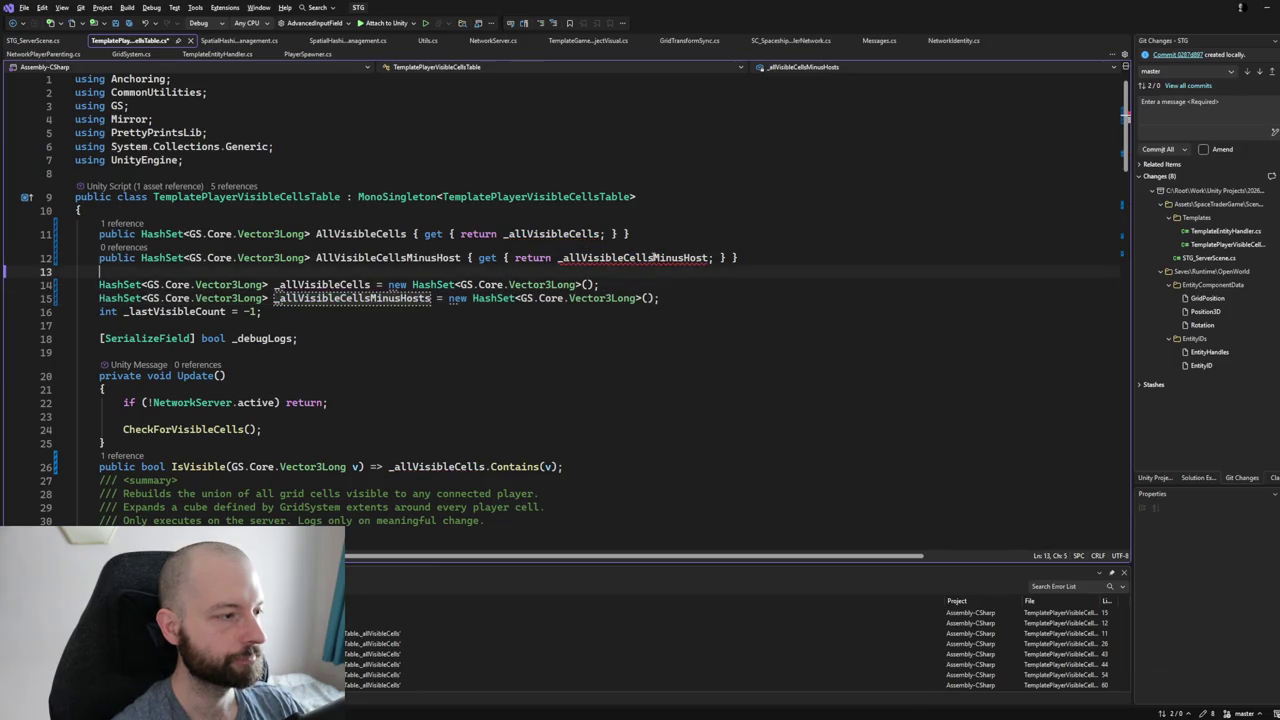
{"action": "key", "text": "Right"}
{"action": "key", "text": "Right"}
{"action": "key", "text": "Right"}
{"action": "type", "text": "s"}
{"action": "key", "text": "Right"}
{"action": "key", "text": "Right"}
{"action": "key", "text": "Right"}
{"action": "key", "text": "Right"}
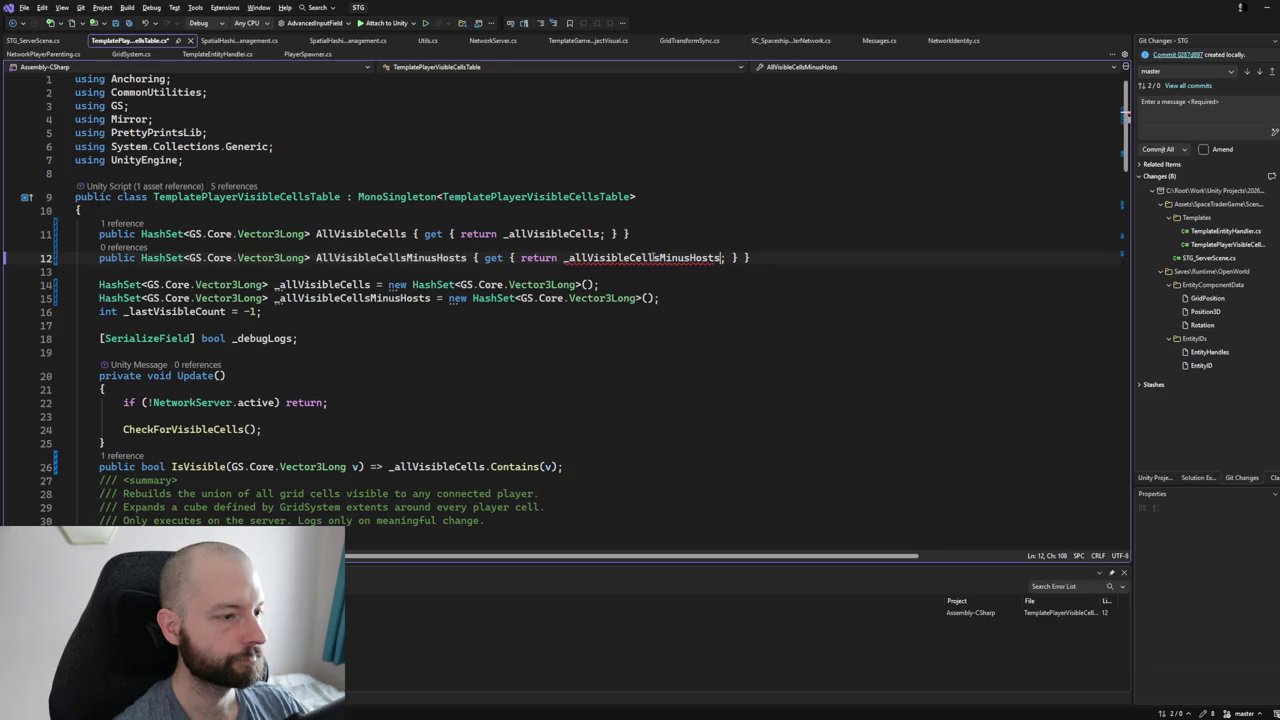
{"action": "type", "text": "s"}
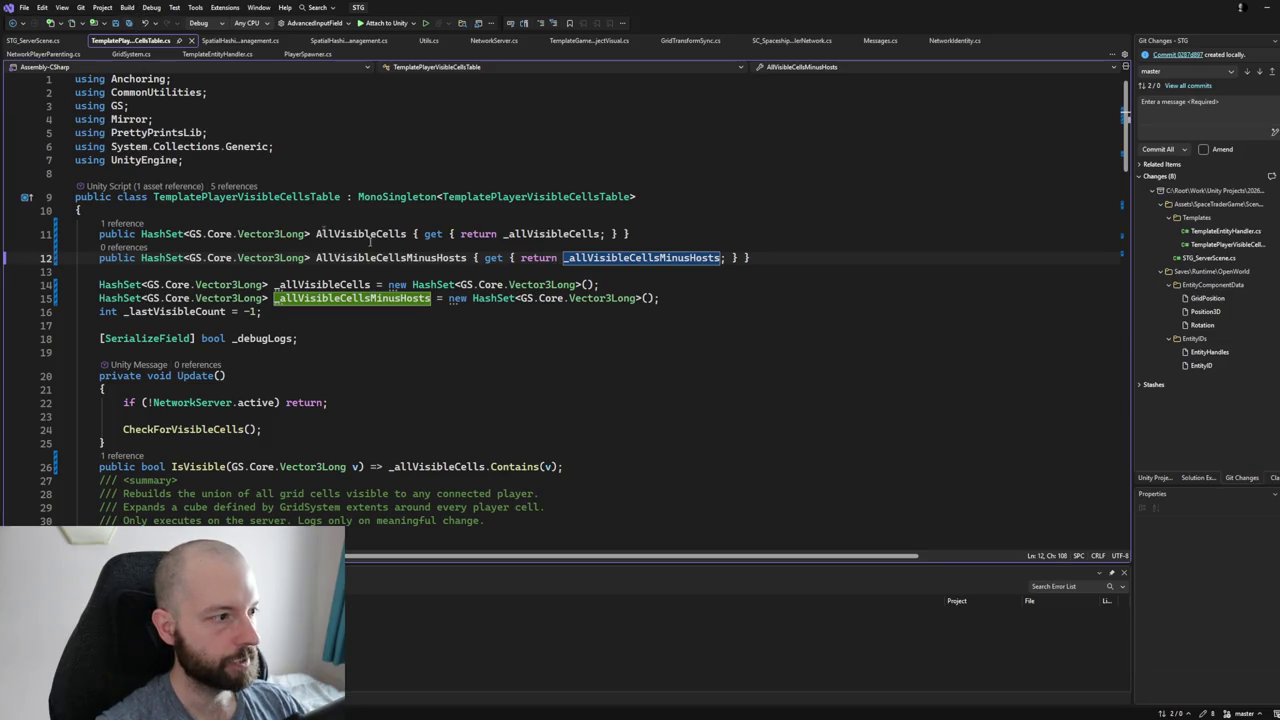
{"action": "scroll", "coordinate": [481, 304], "scroll_direction": "down", "scroll_amount": 9}
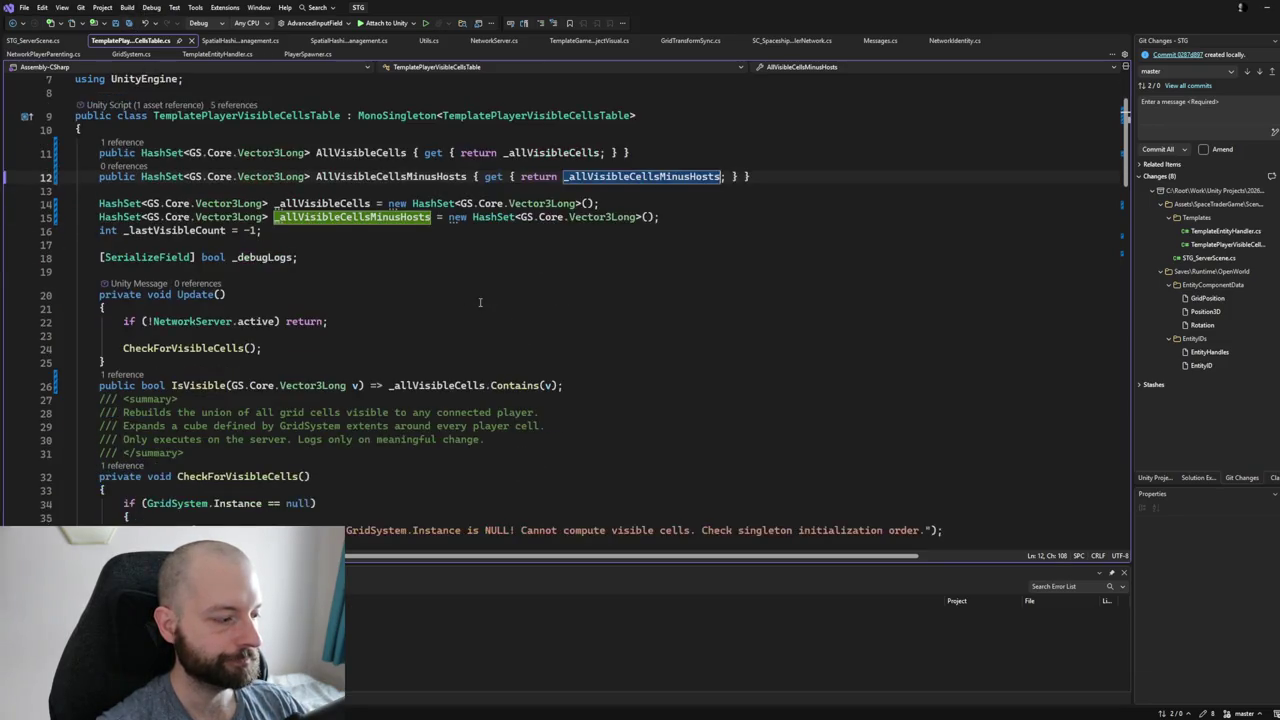
{"action": "scroll", "coordinate": [481, 271], "scroll_direction": "down", "scroll_amount": 3}
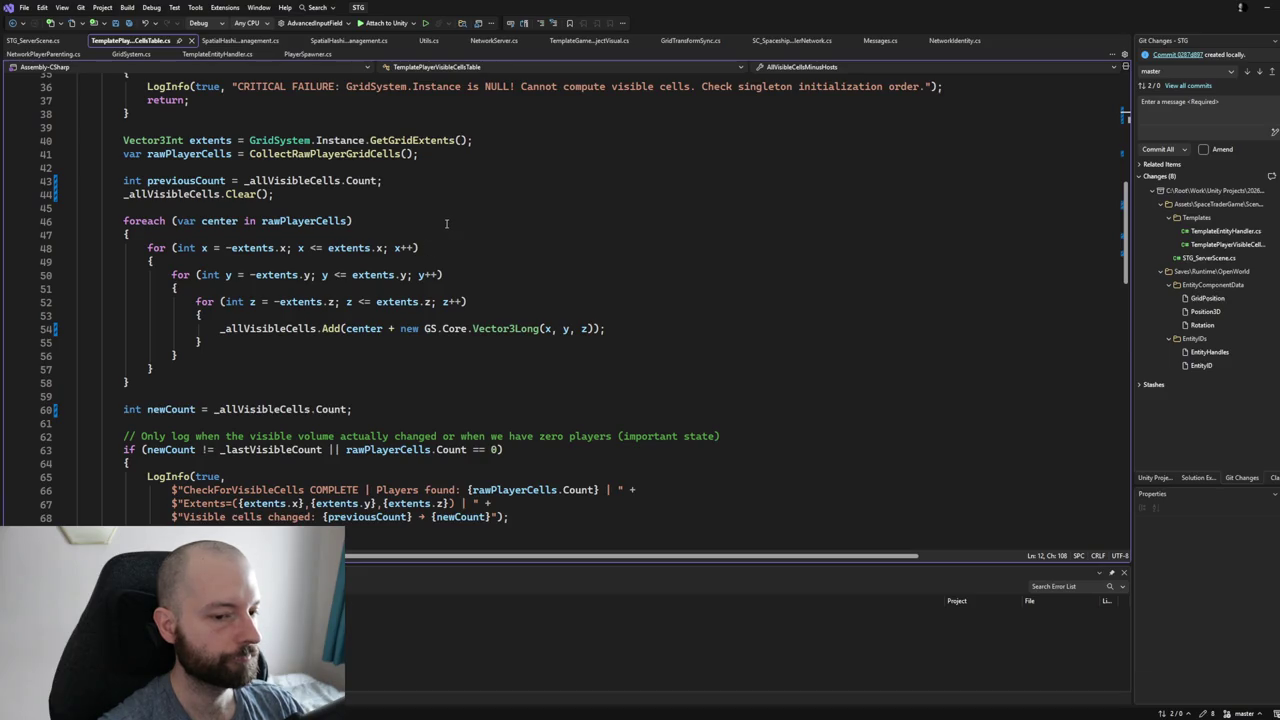
Review where _allVisibleCells is filled, counted and cleared, then jump to CollectRawPlayerGridCells with F12.
{"action": "left_click", "coordinate": [283, 333]}
{"action": "scroll", "coordinate": [291, 316], "scroll_direction": "up", "scroll_amount": 3}
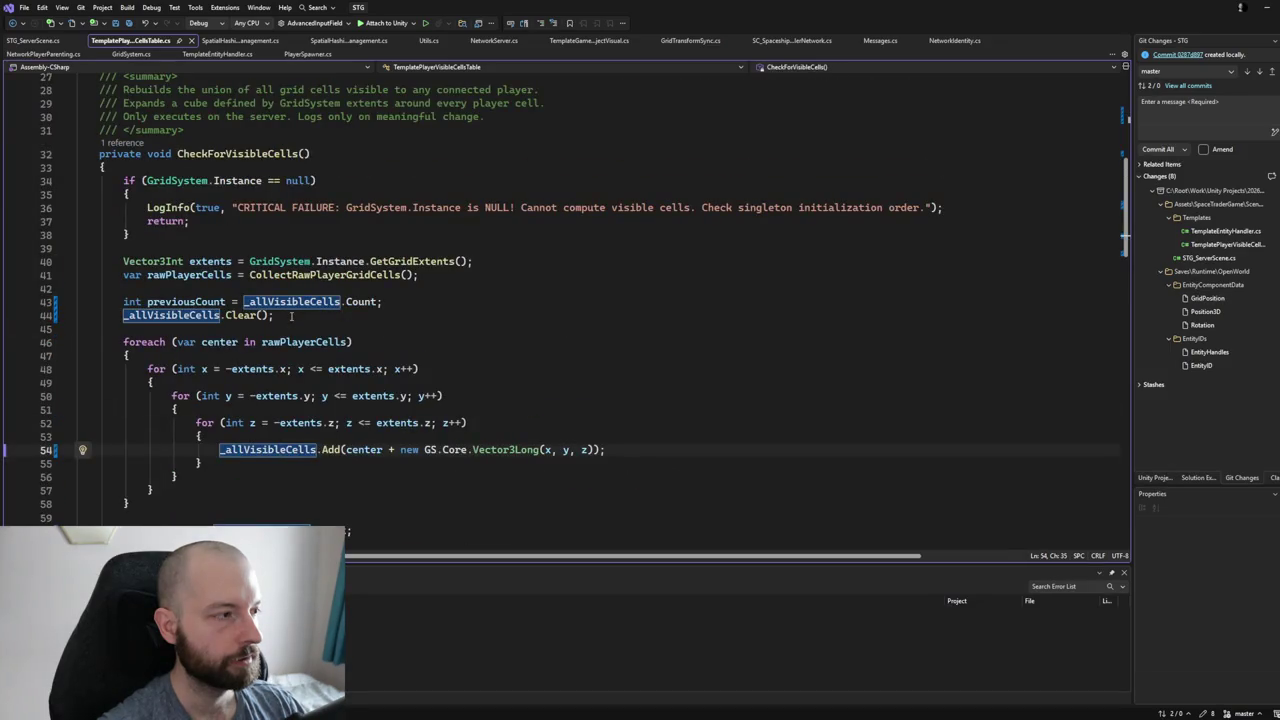
{"action": "scroll", "coordinate": [291, 316], "scroll_direction": "down", "scroll_amount": 2}
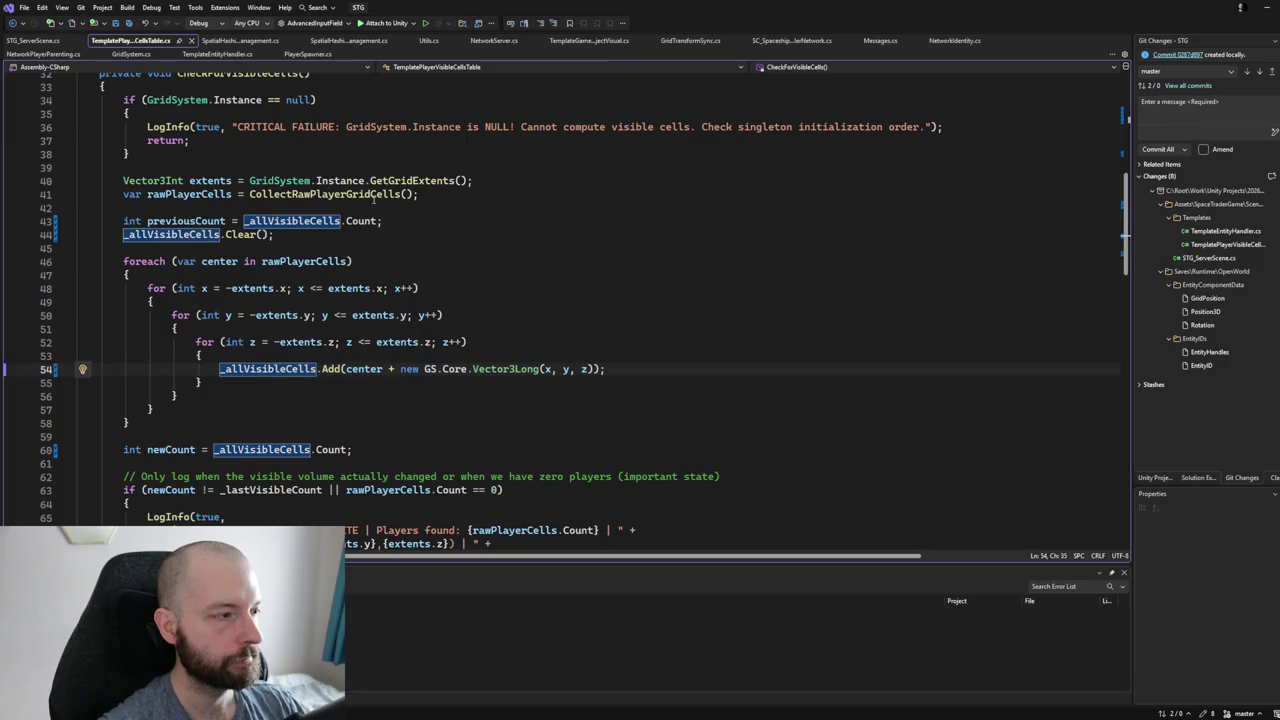
{"action": "left_click", "coordinate": [273, 220]}
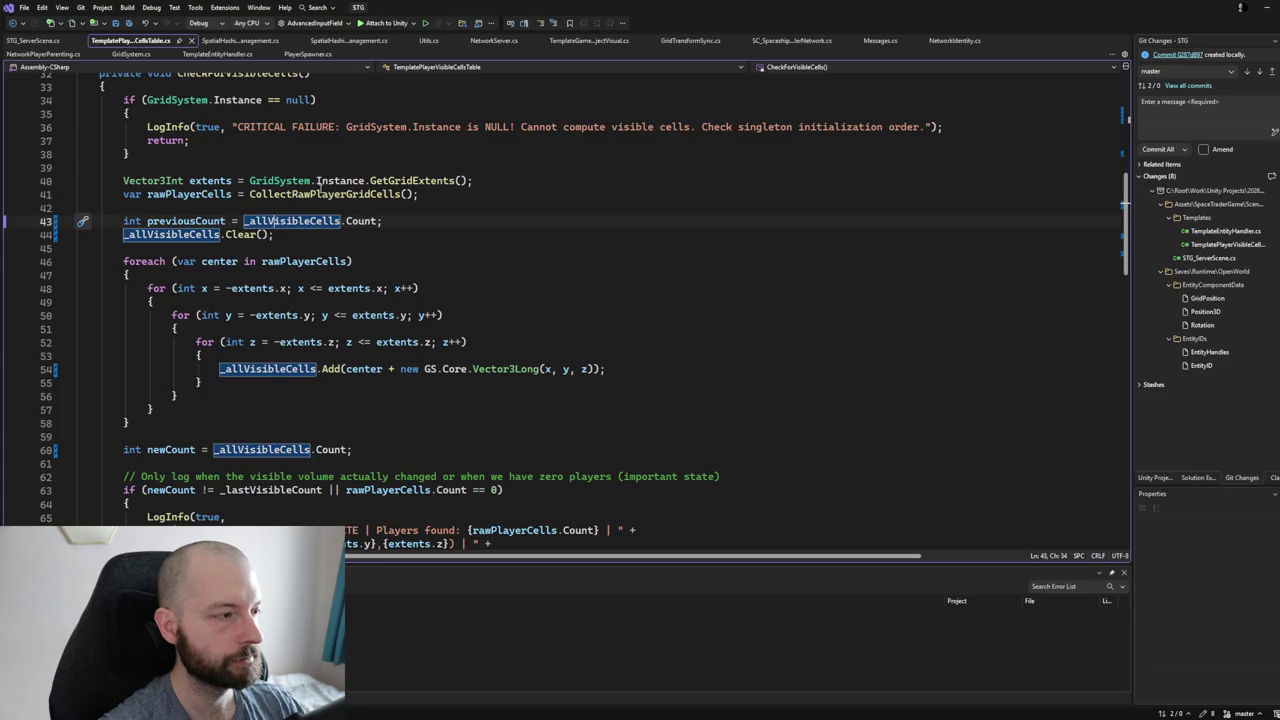
{"action": "left_click", "coordinate": [318, 194]}
{"action": "key", "text": "F12"}
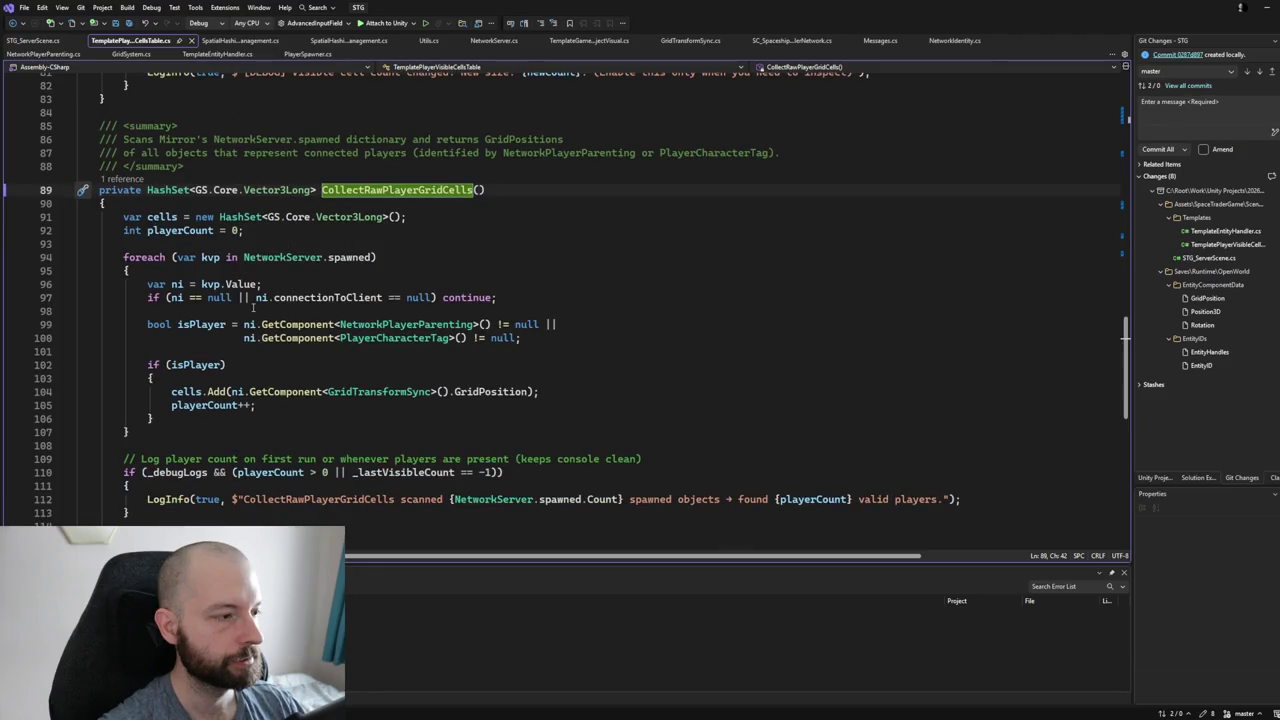
Copy CollectRawPlayerGridCells from its summary comment to its closing brace, then deselect.
{"action": "mouse_move", "coordinate": [95, 128]}
{"action": "left_mouse_down"}
{"action": "mouse_move", "coordinate": [200, 172]}
{"action": "mouse_move", "coordinate": [200, 520]}
{"action": "mouse_move", "coordinate": [205, 292]}
{"action": "mouse_move", "coordinate": [217, 383]}
{"action": "left_mouse_up"}
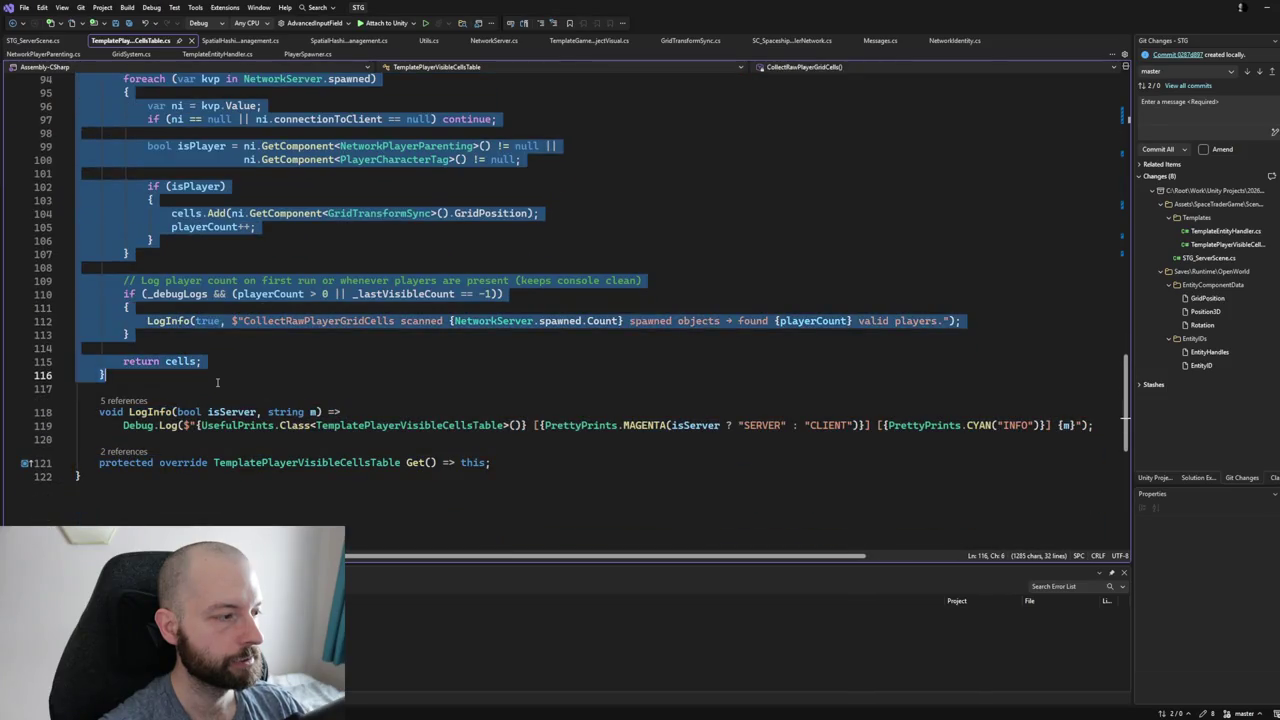
{"action": "key", "text": "alt+Tab"}
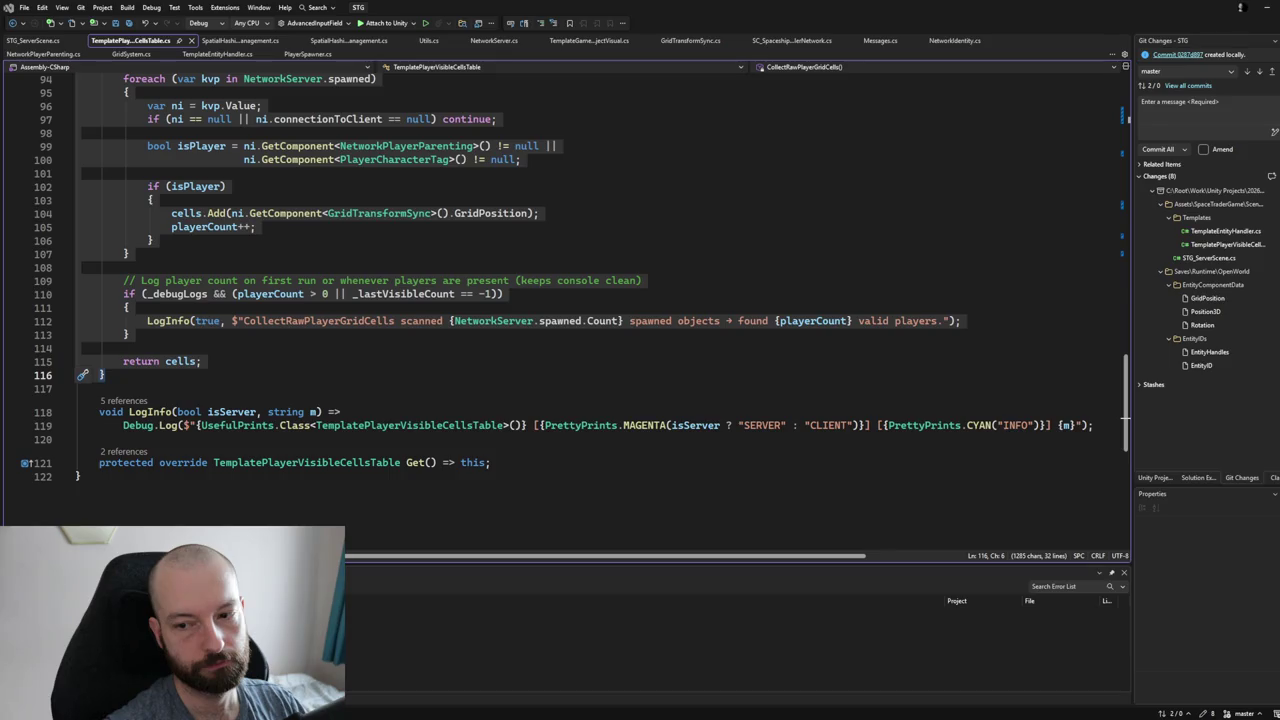
{"action": "scroll", "coordinate": [600, 300], "scroll_direction": "up", "scroll_amount": 2}
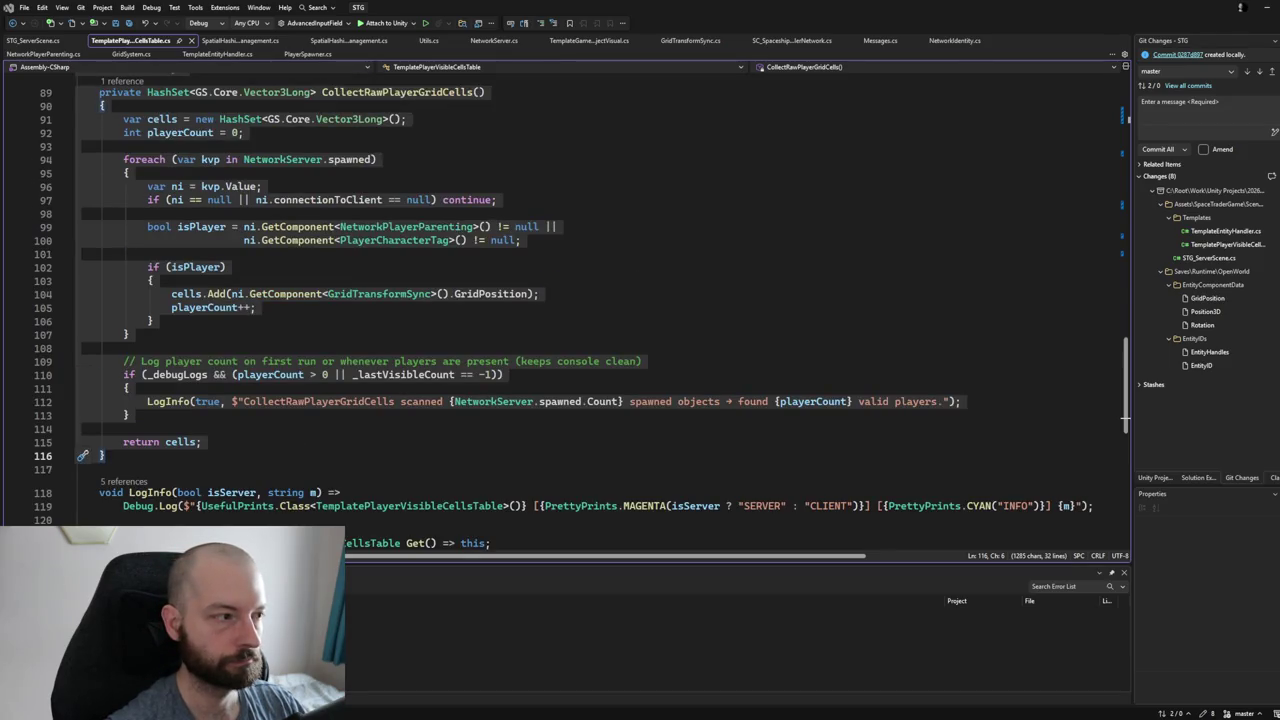
{"action": "left_click", "coordinate": [296, 307]}
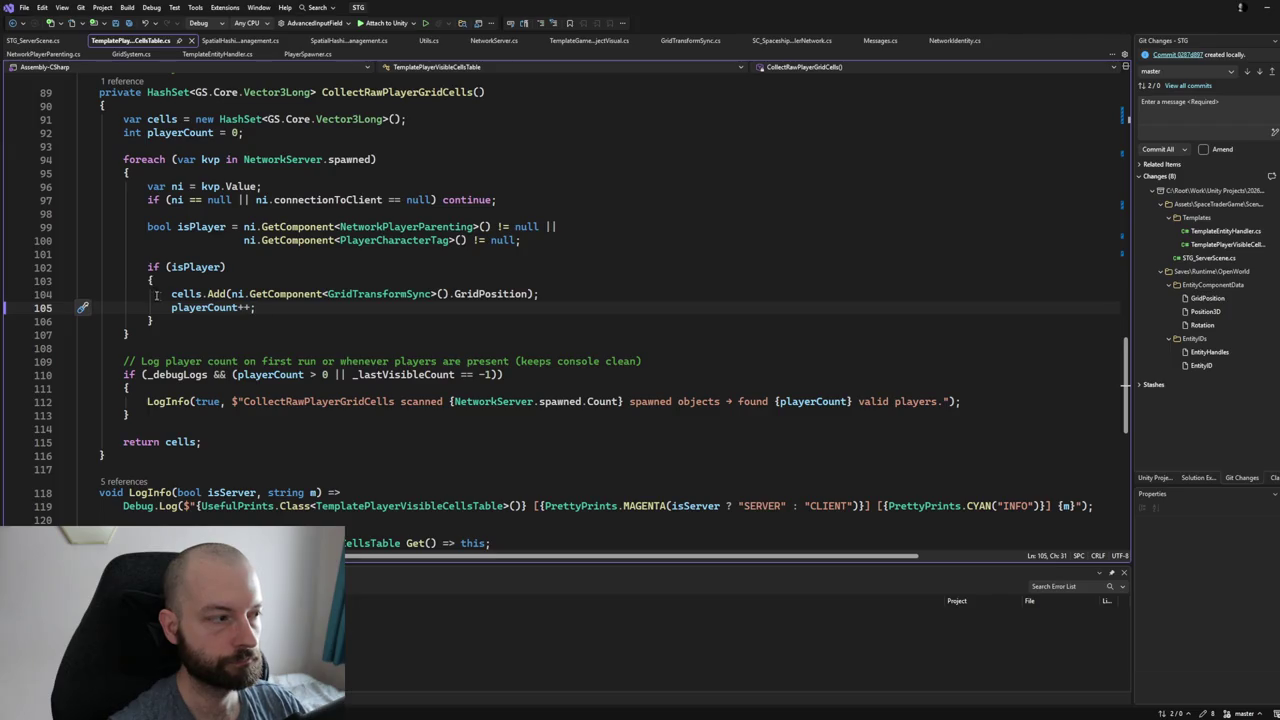
Insert an unfinished if(ni.connectionToClient == ) condition on a new line above the isPlayer check.
{"action": "left_click", "coordinate": [188, 252]}
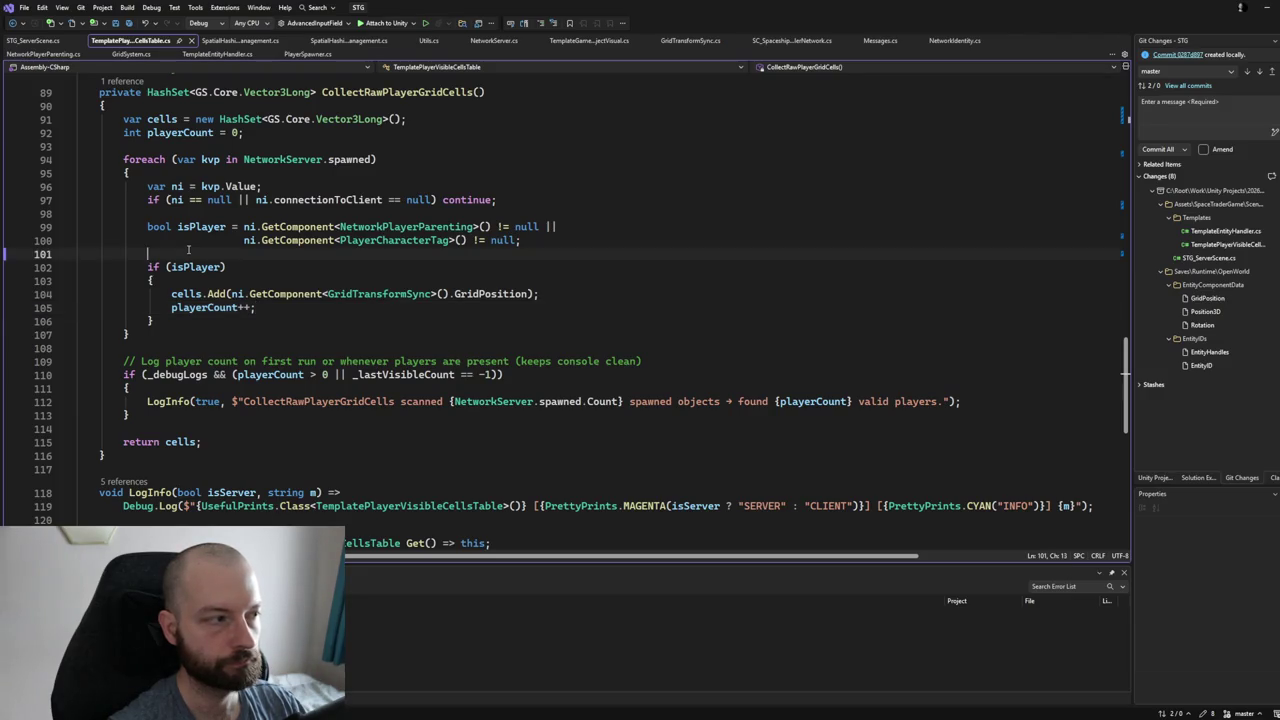
{"action": "key", "text": "Return"}
{"action": "type", "text": "if("}
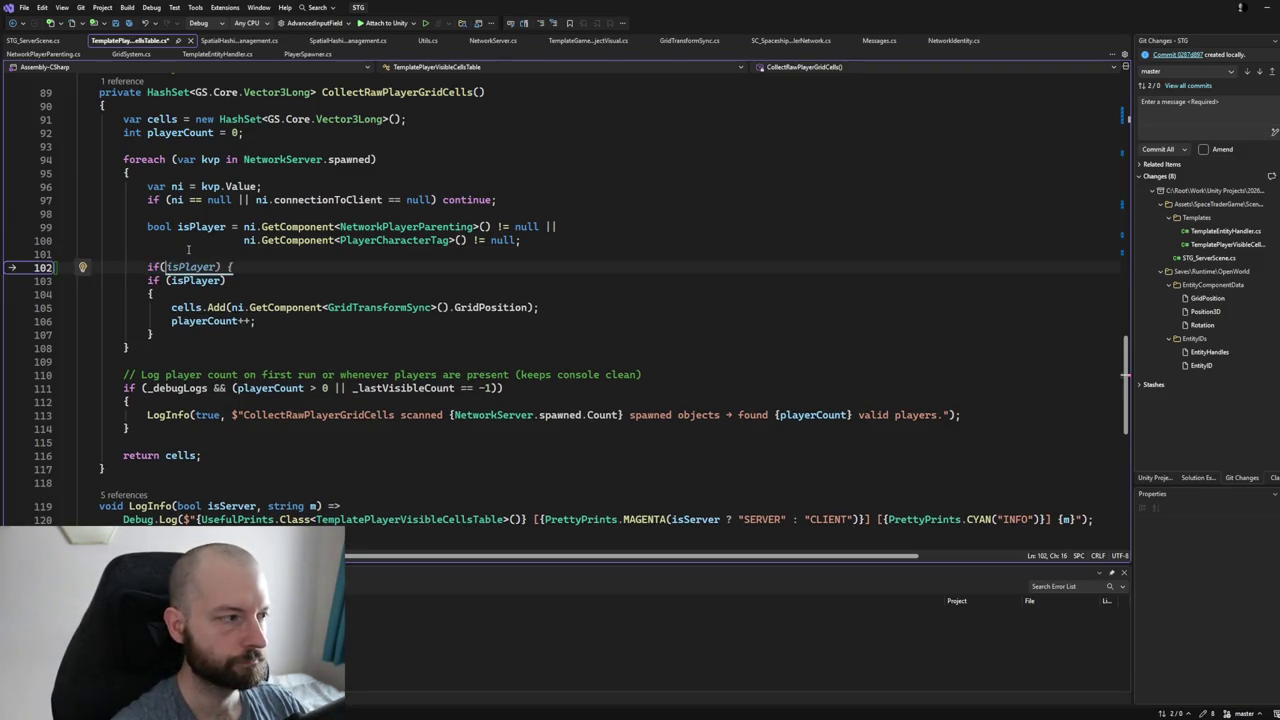
{"action": "type", "text": "ni.connectionToClient"}
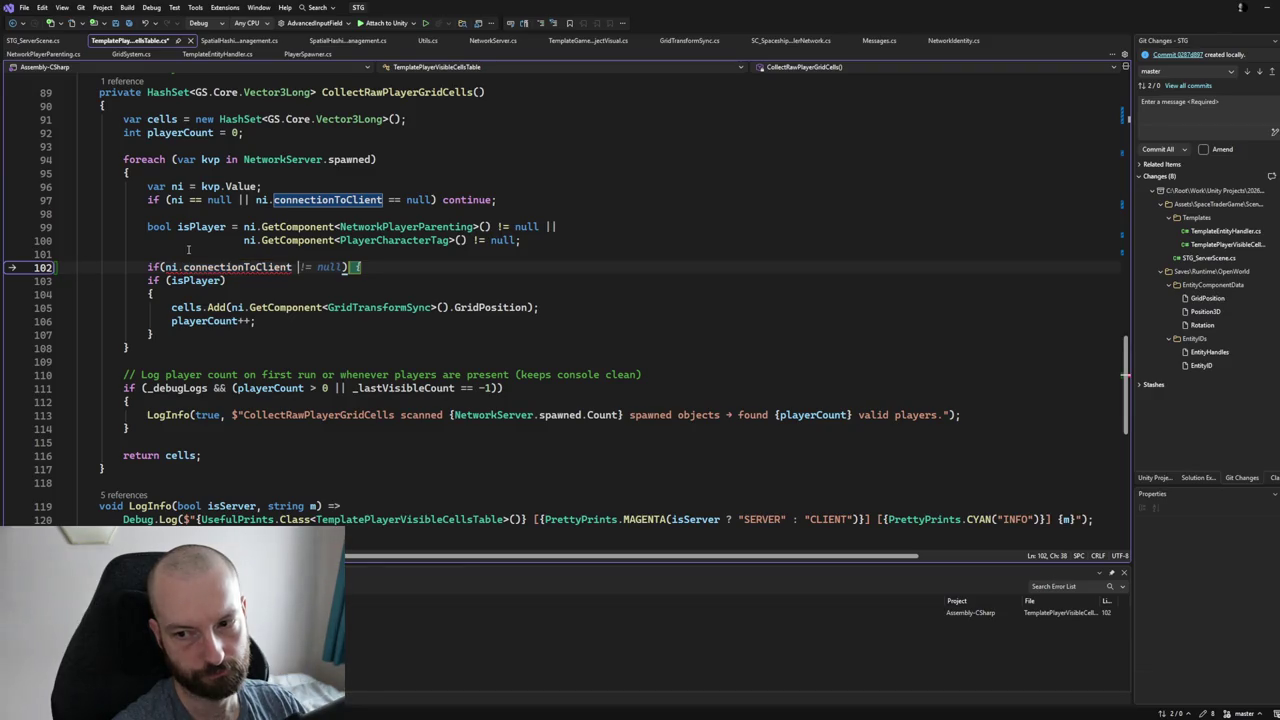
{"action": "type", "text": " --"}
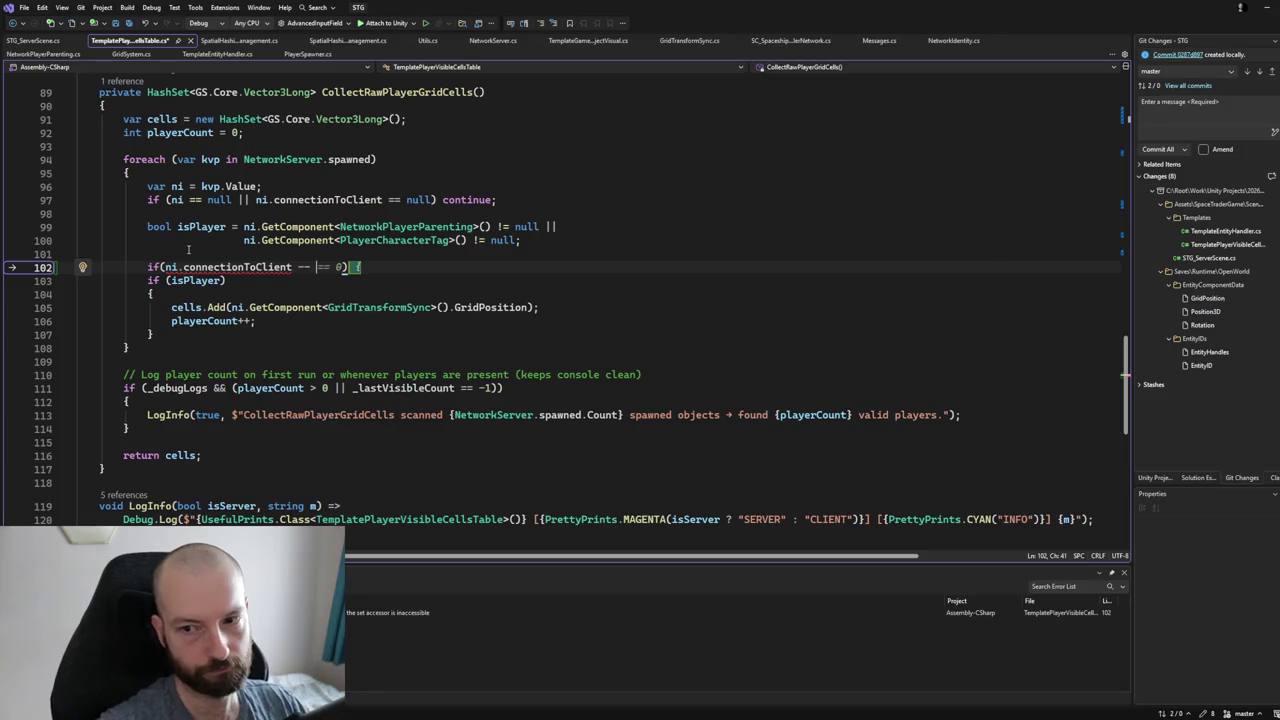
{"action": "key", "text": "Delete"}
{"action": "key", "text": "Delete"}
{"action": "key", "text": "Delete"}
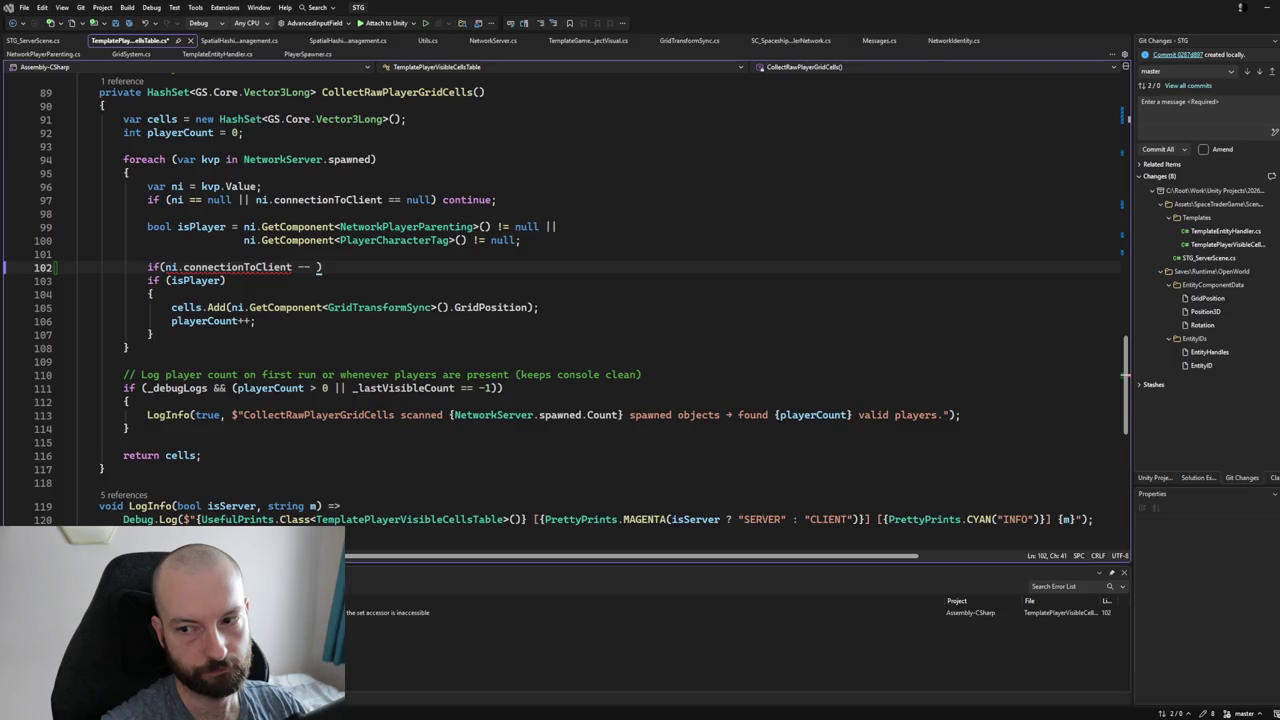
Complete the condition's comparison with the NetworkServer.localConnection suggestion.
{"action": "left_click", "coordinate": [303, 268]}
{"action": "key", "text": "Tab"}
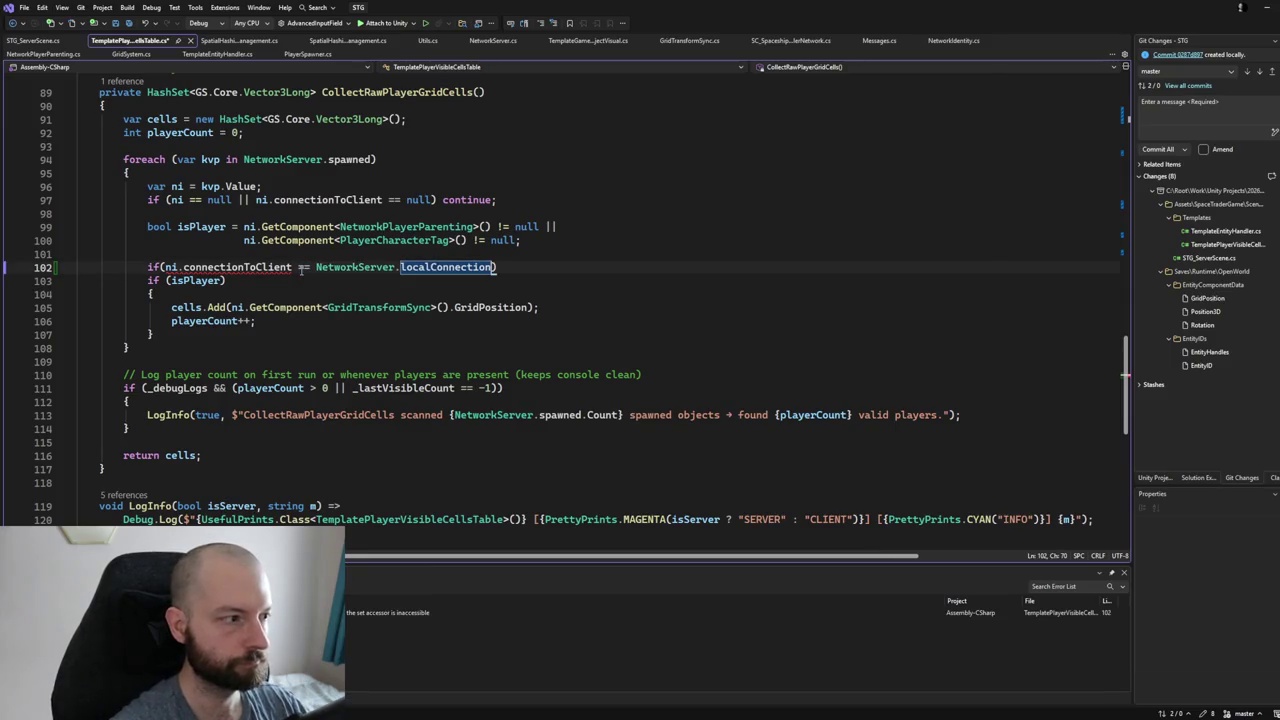
{"action": "left_click", "coordinate": [525, 265]}
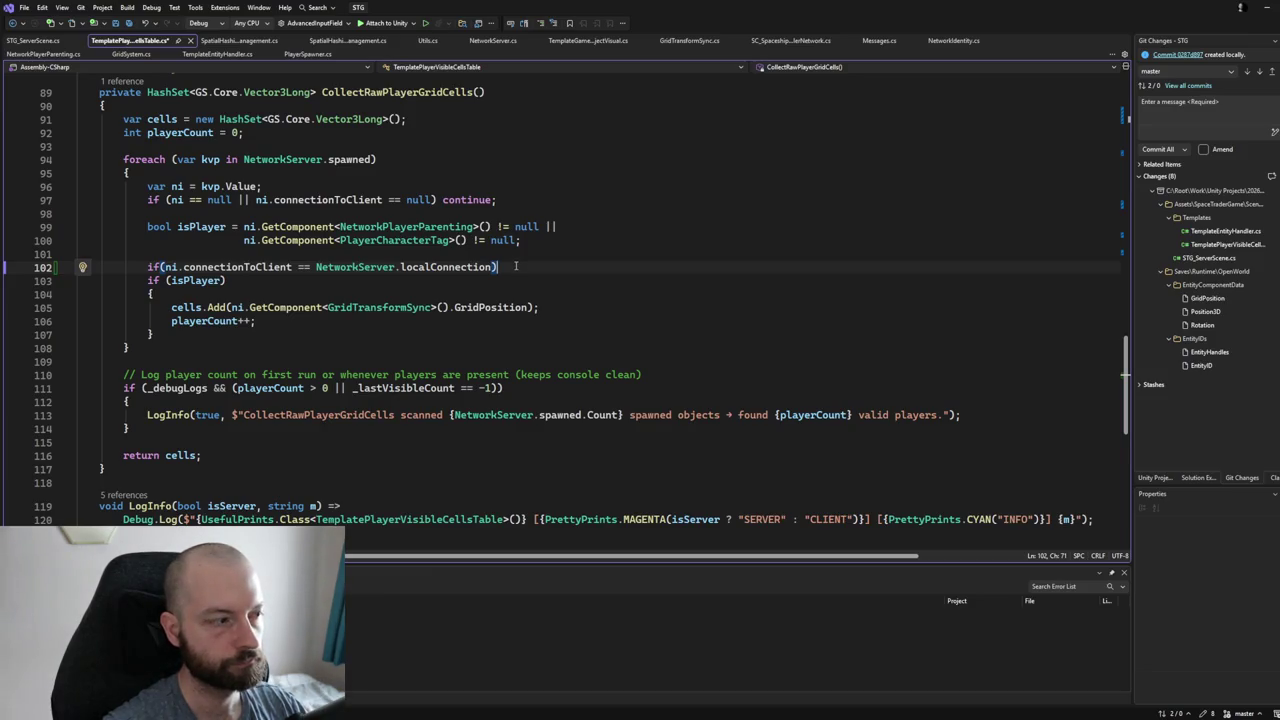
Change the '==' operator to '!=' and add an empty line below the condition.
{"action": "key", "text": "ctrl+Left"}
{"action": "key", "text": "ctrl+Left"}
{"action": "key", "text": "ctrl+Left"}
{"action": "key", "text": "Left"}
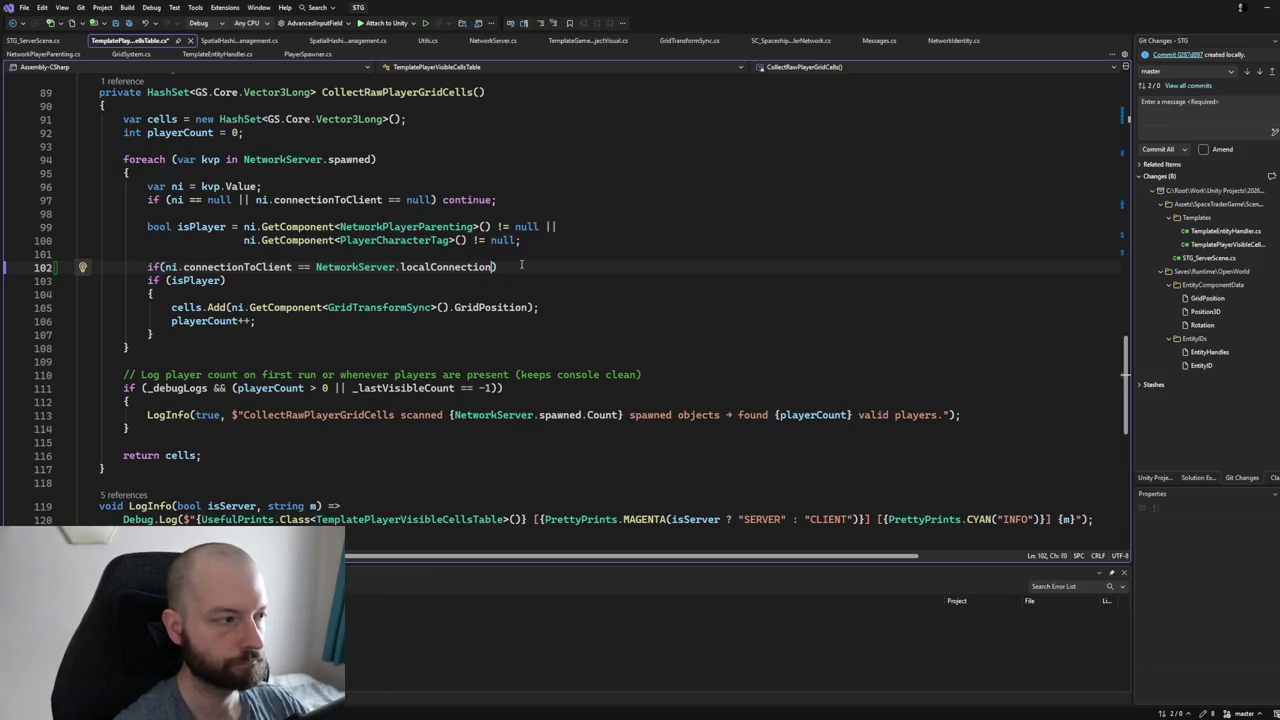
{"action": "key", "text": "BackSpace"}
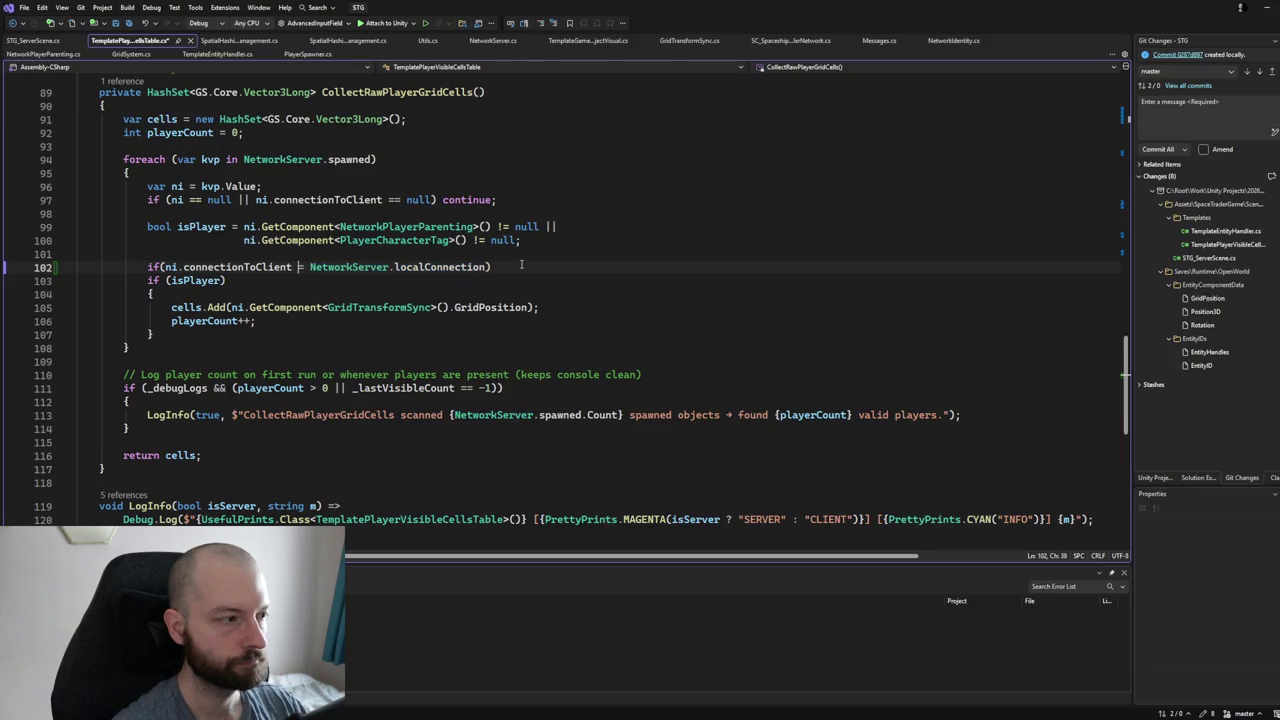
{"action": "type", "text": "!"}
{"action": "key", "text": "Left"}
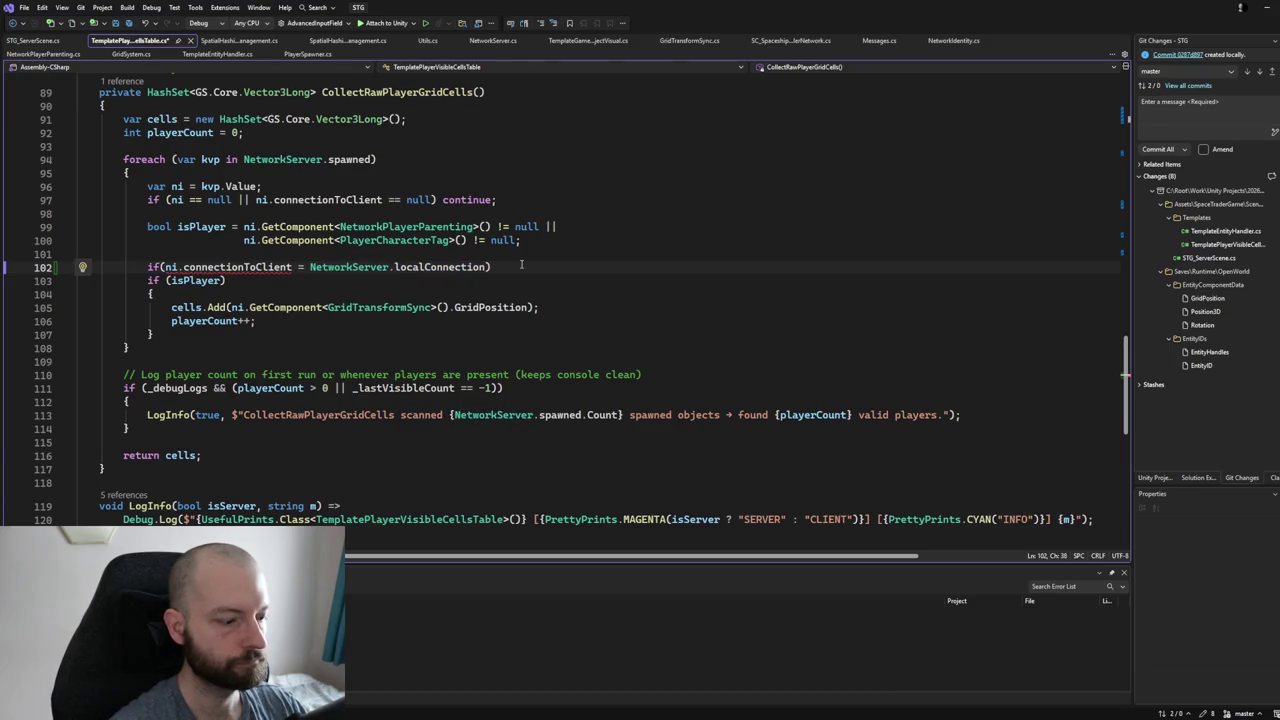
{"action": "type", "text": "!"}
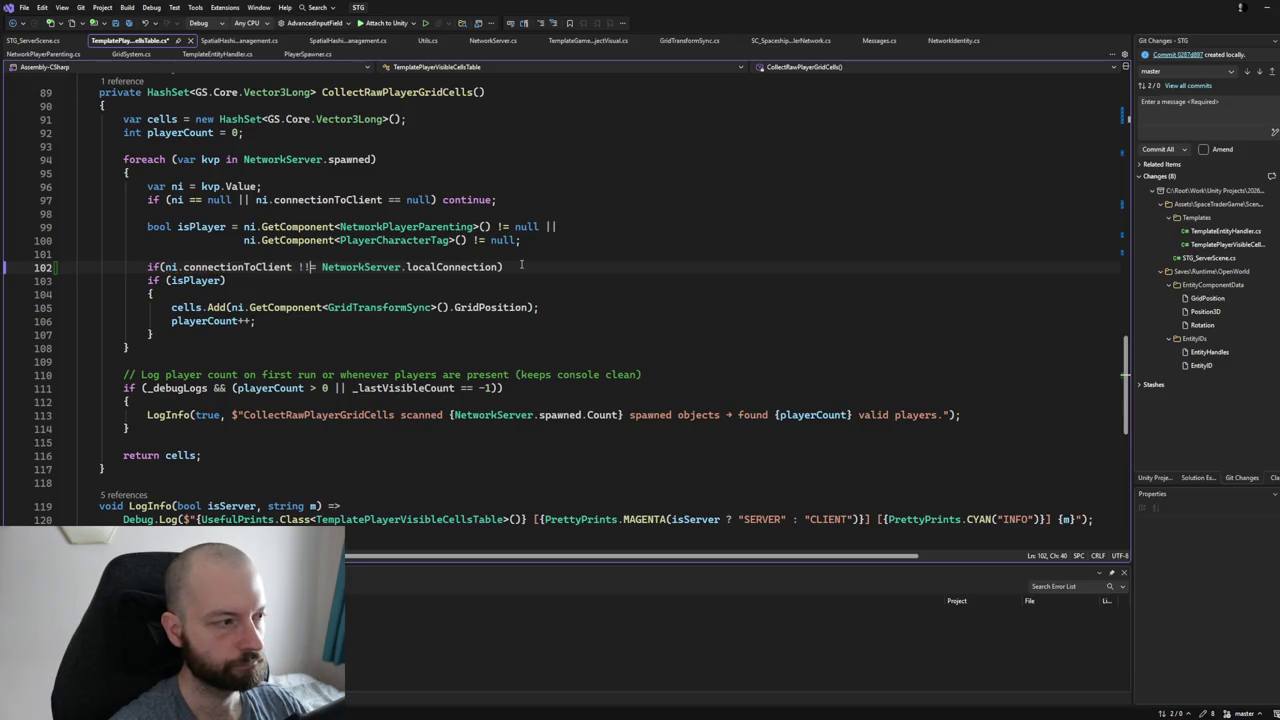
{"action": "key", "text": "BackSpace"}
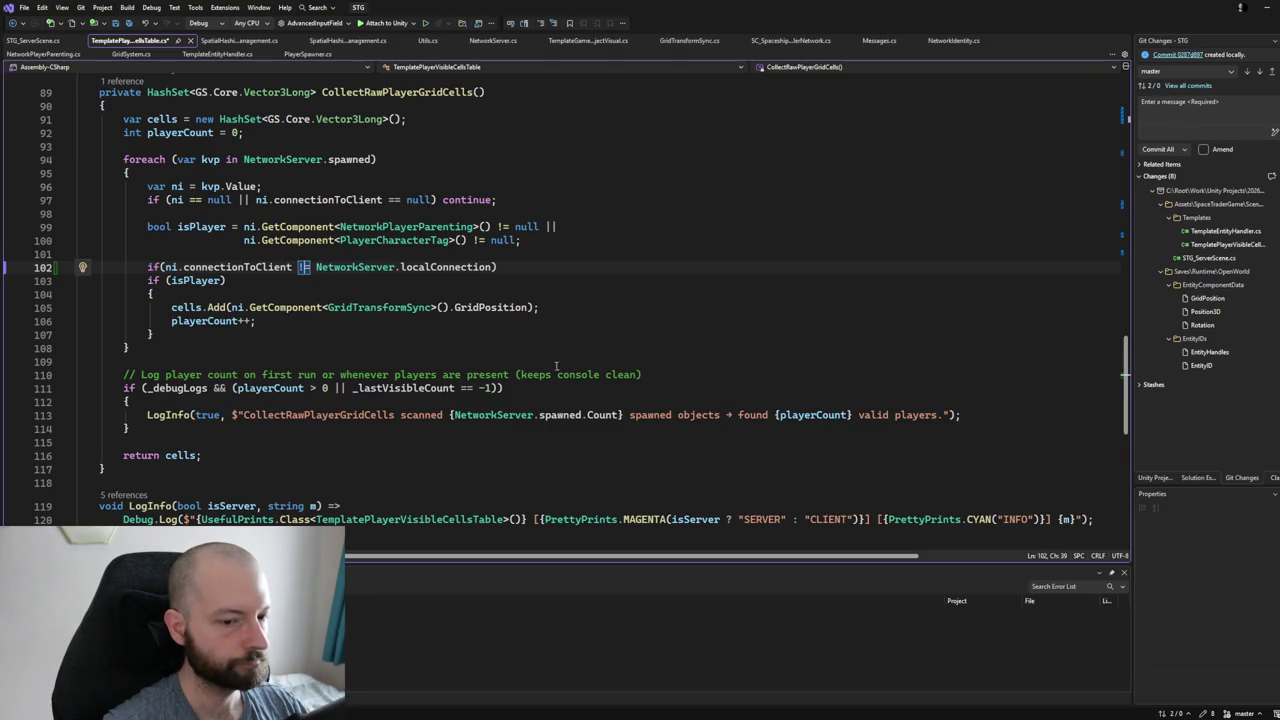
{"action": "left_click", "coordinate": [541, 272]}
{"action": "key", "text": "Return"}
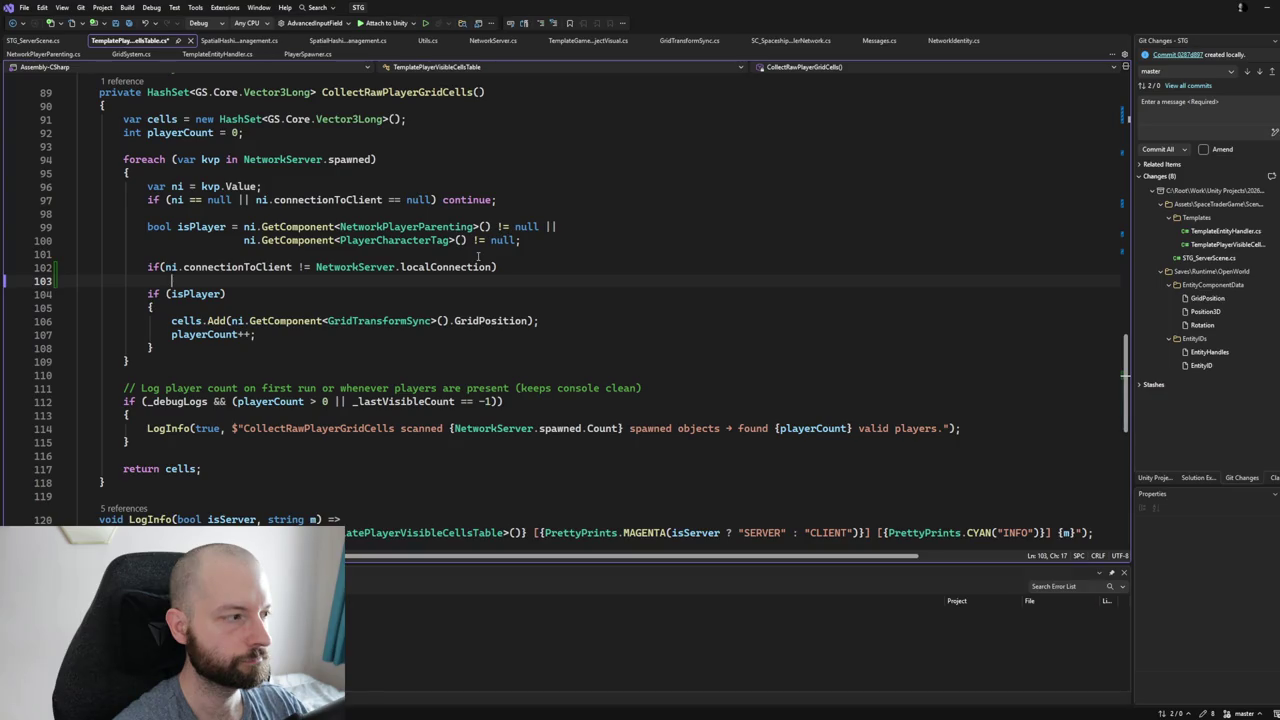
Start an AllVisibleCellsMinusHosts.Add( call and copy the GetComponent<GridTransformSync>().GridPosition expression from line 106.
{"action": "type", "text": "all"}
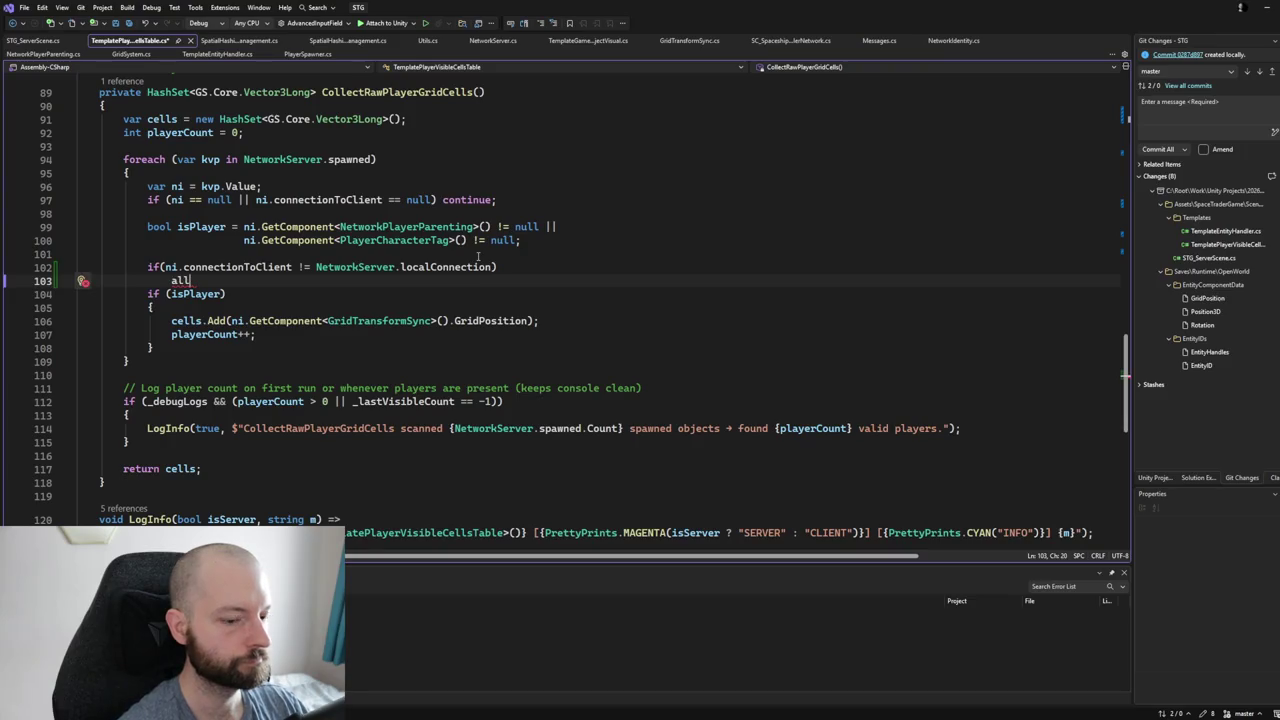
{"action": "key", "text": "Tab"}
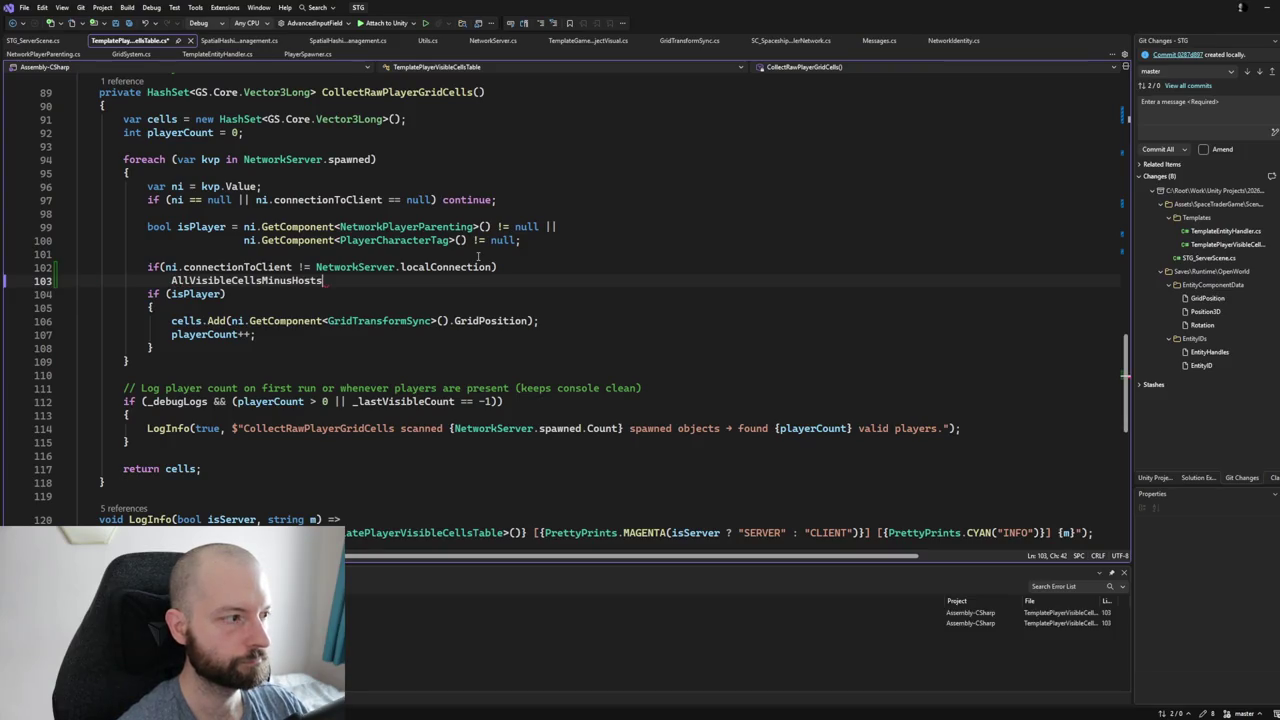
{"action": "type", "text": ".Add("}
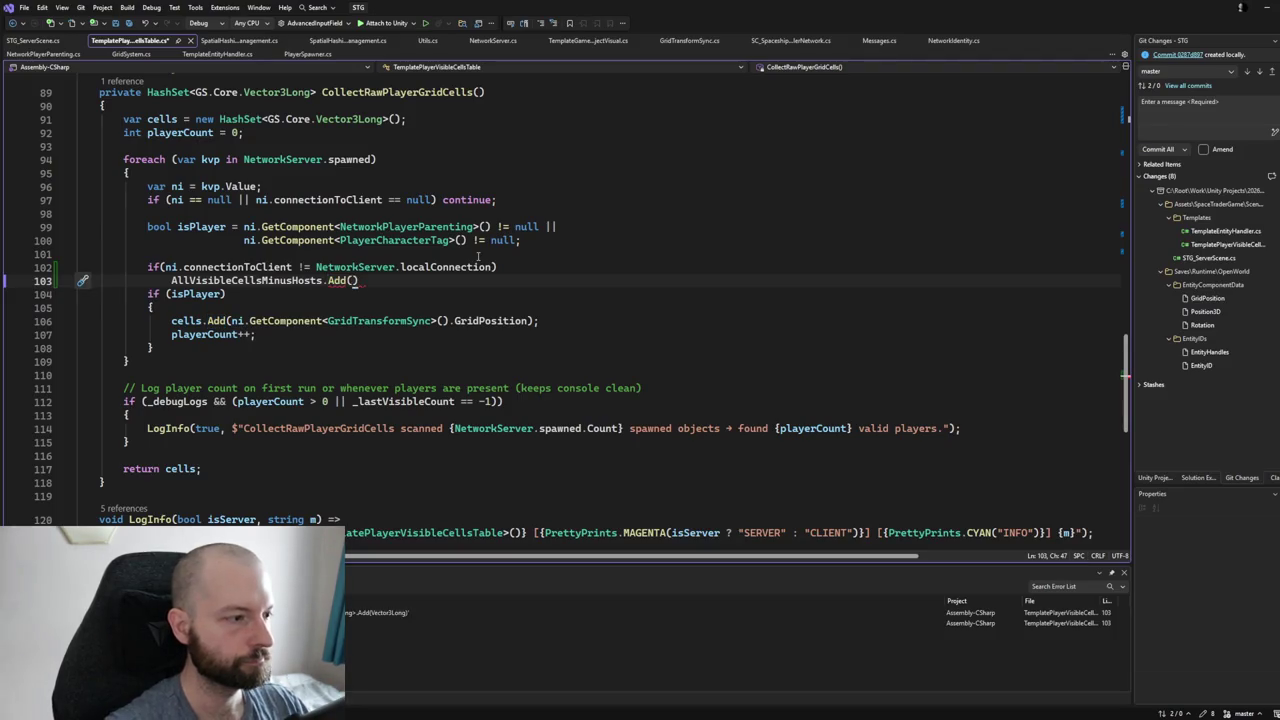
{"action": "left_click", "coordinate": [231, 321]}
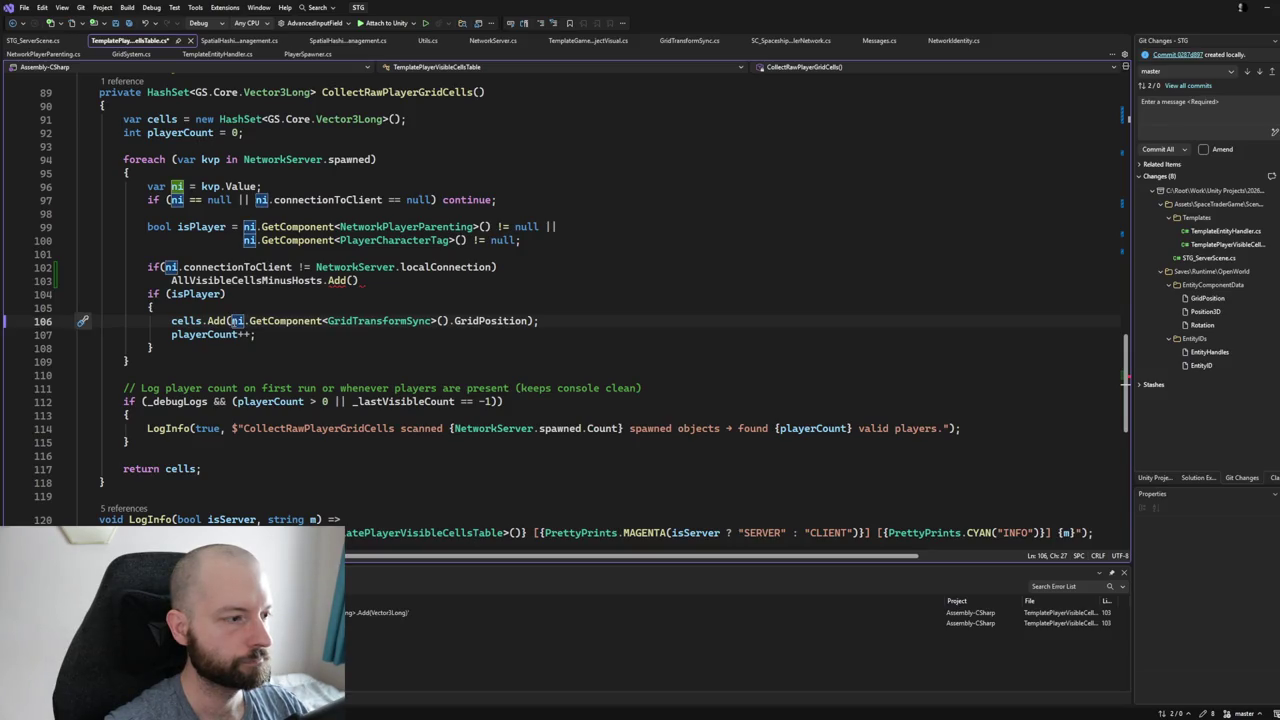
{"action": "left_click", "coordinate": [460, 321]}
{"action": "double_click", "coordinate": [466, 321]}
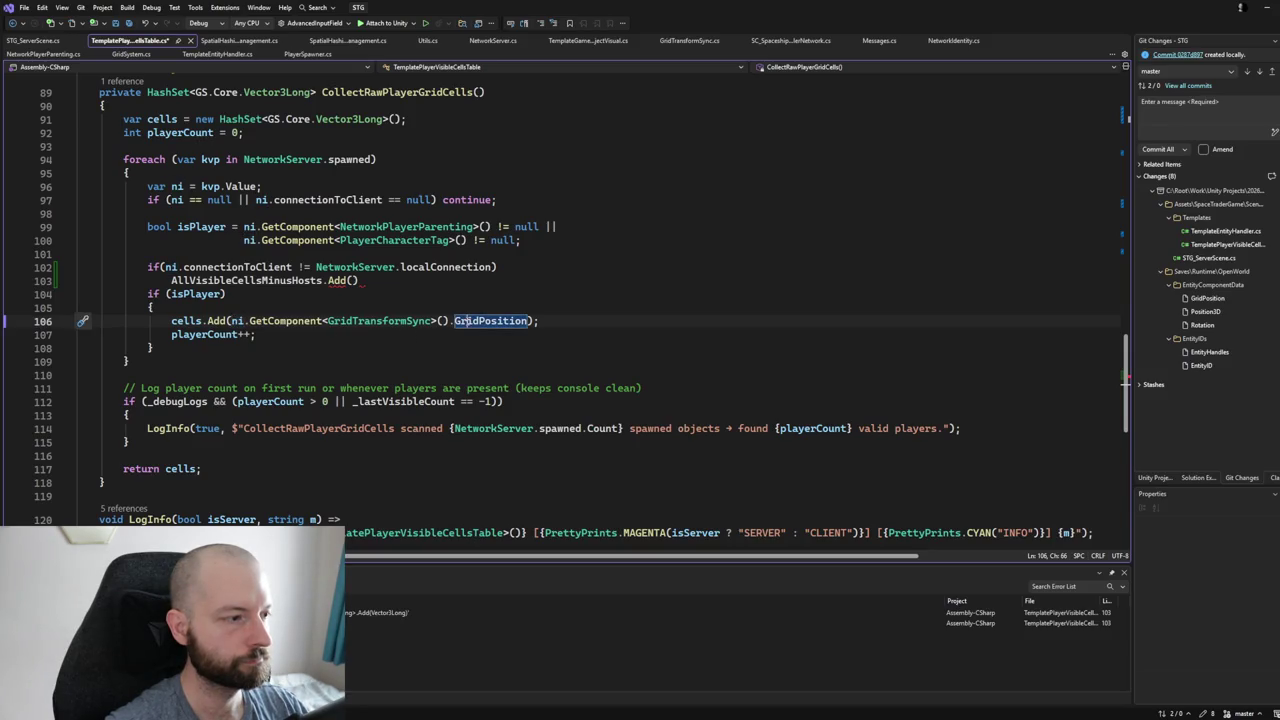
{"action": "left_click_drag", "start_coordinate": [231, 321], "coordinate": [528, 321]}
{"action": "key", "text": "ctrl+c"}
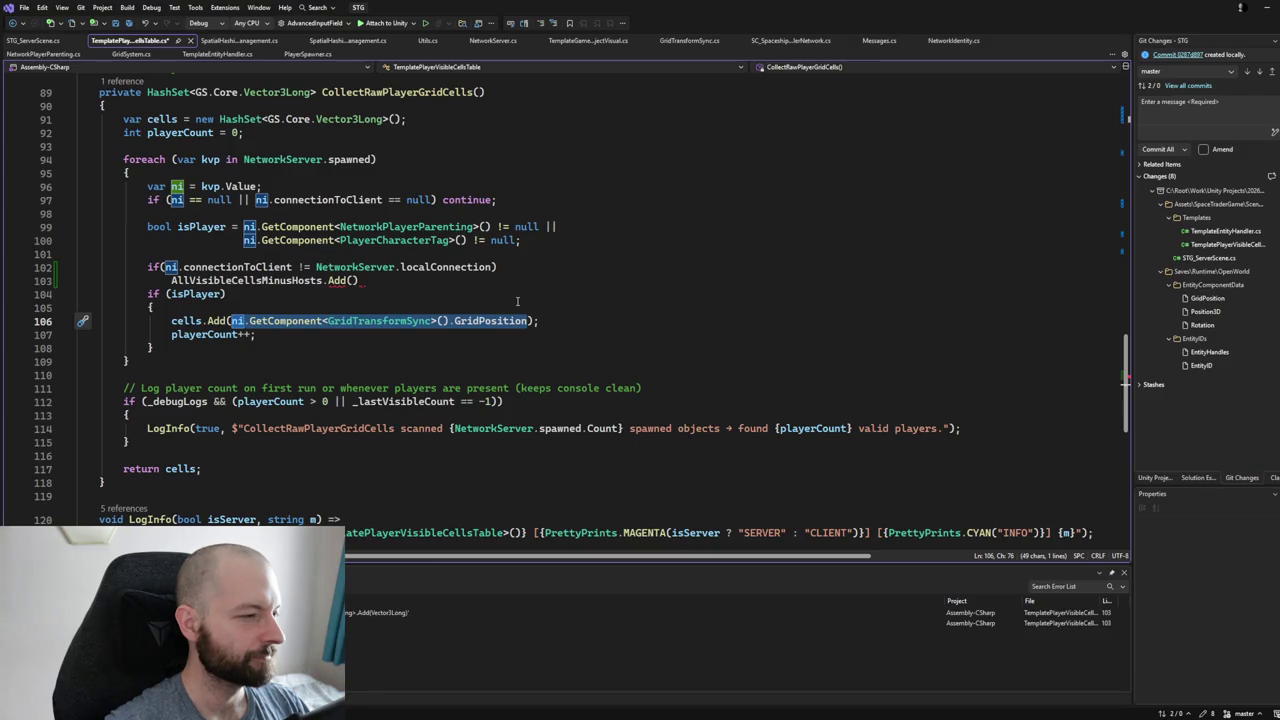
Paste the grid position expression into the Add call, end it with ';', and save the script.
{"action": "left_click", "coordinate": [352, 280]}
{"action": "key", "text": "ctrl+v"}
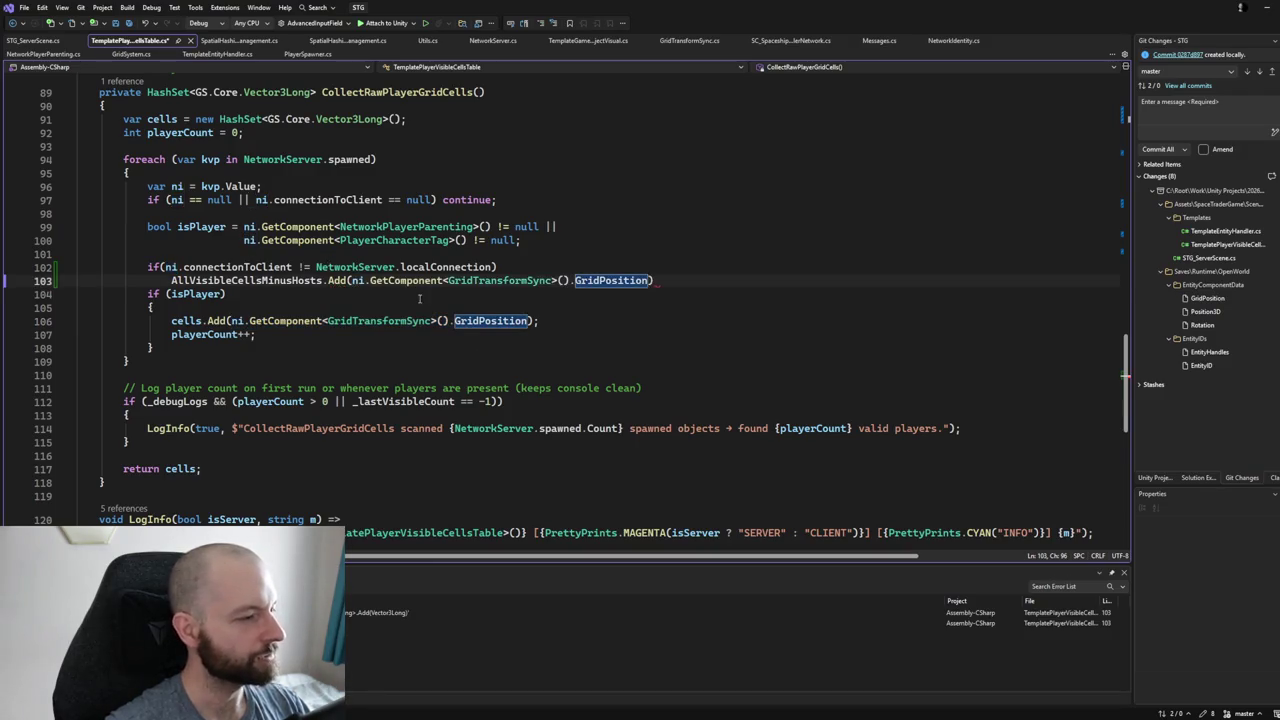
{"action": "key", "text": "End"}
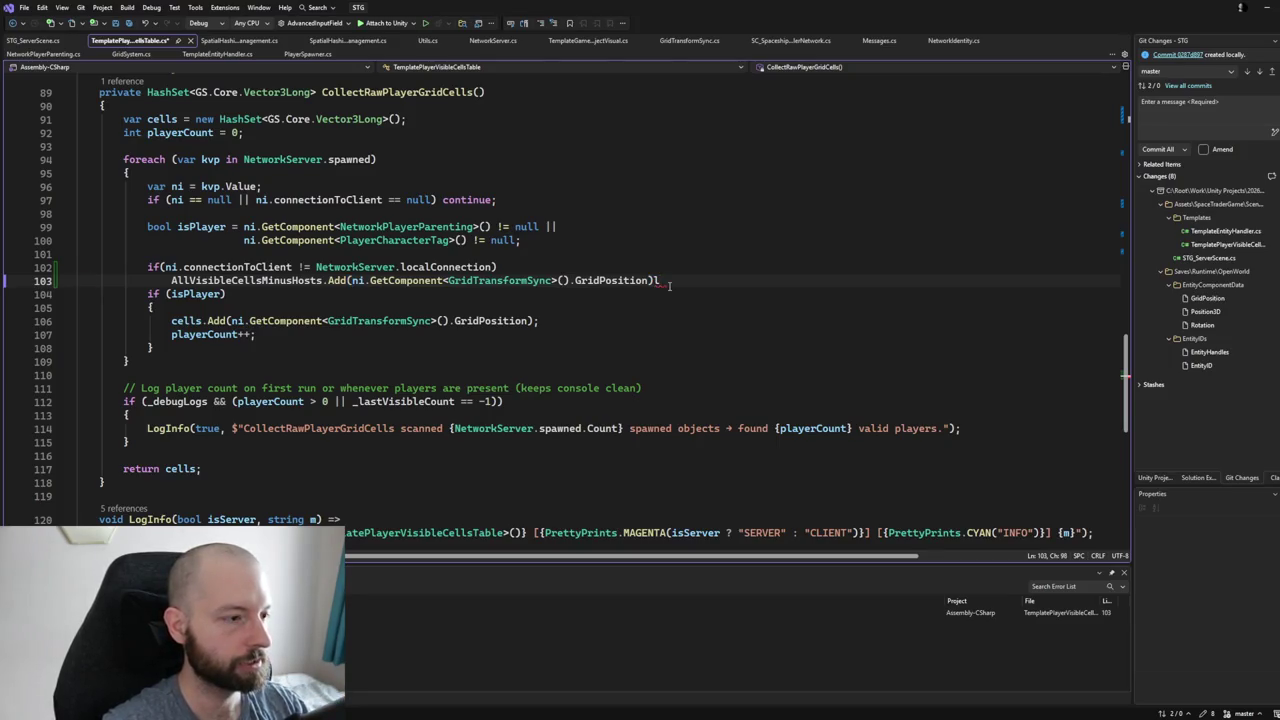
{"action": "type", "text": ";"}
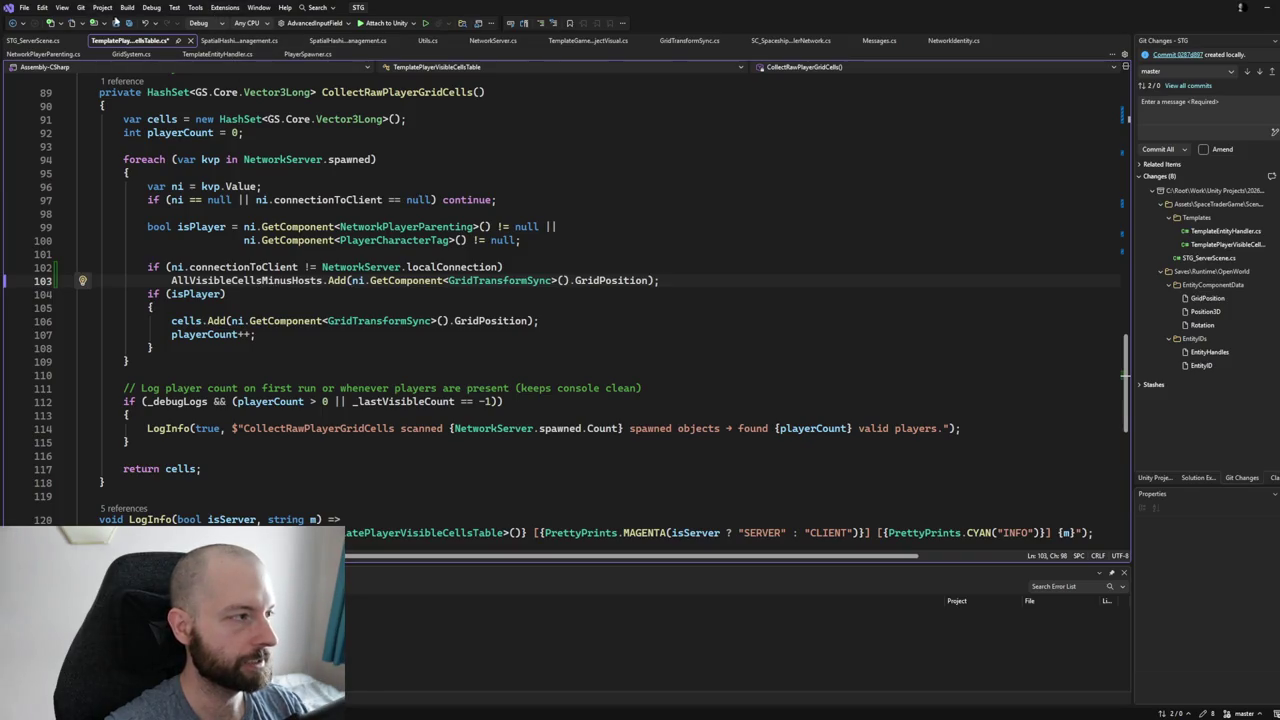
{"action": "key", "text": "ctrl+s"}
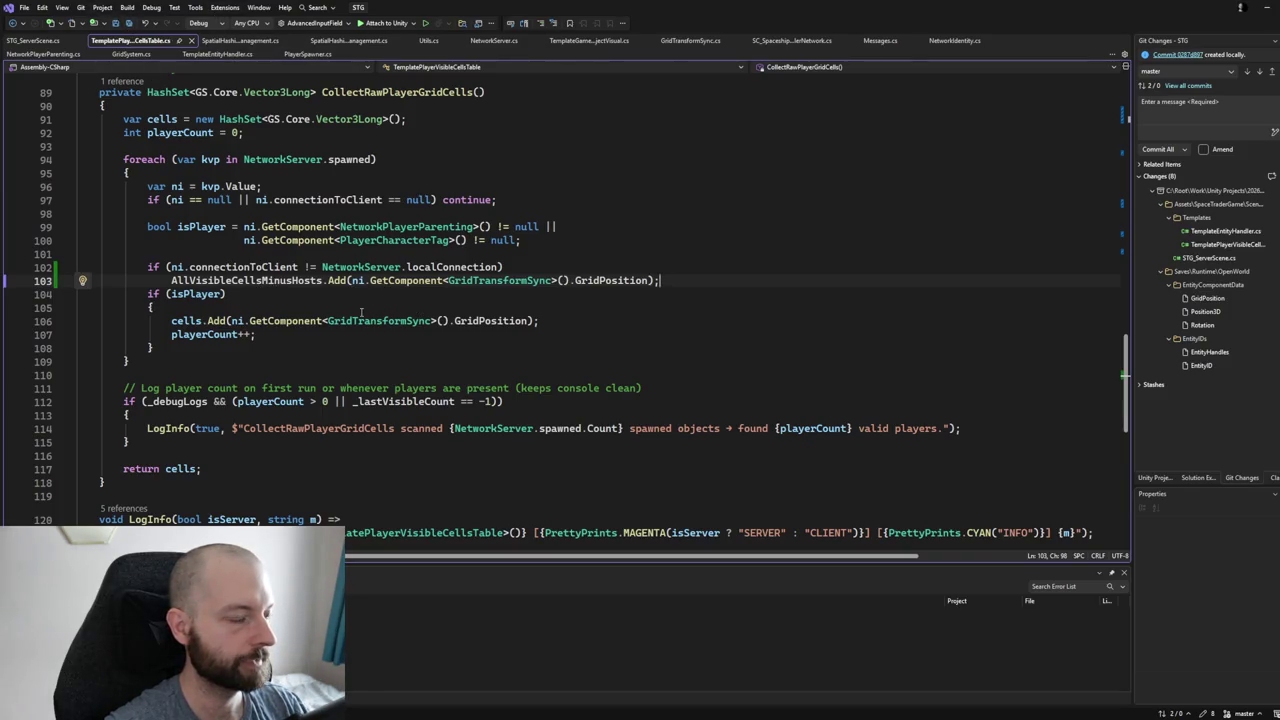